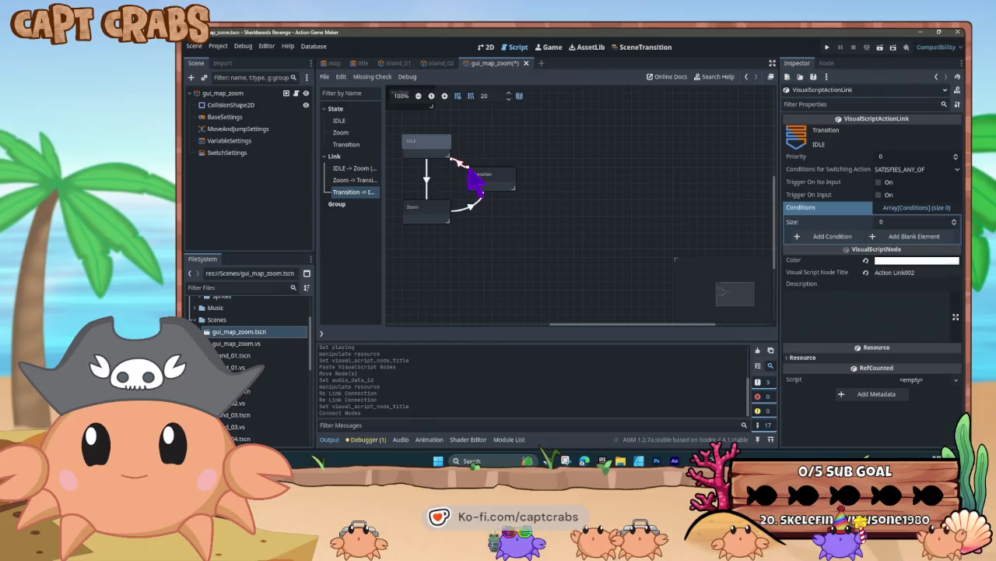
# Reconnect the Transition-to-IDLE link in gui_map_zoom and select it.
pyautogui.moveTo(468, 166)
pyautogui.mouseDown()
pyautogui.moveTo(501, 174)
pyautogui.moveTo(452, 162)
pyautogui.moveTo(484, 171)
pyautogui.mouseUp()
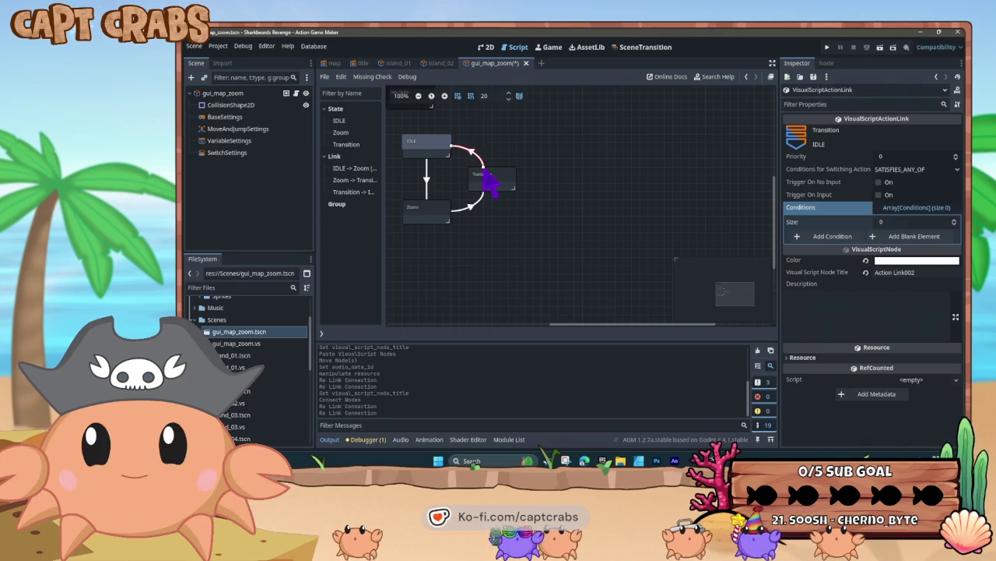
pyautogui.click(485, 175)
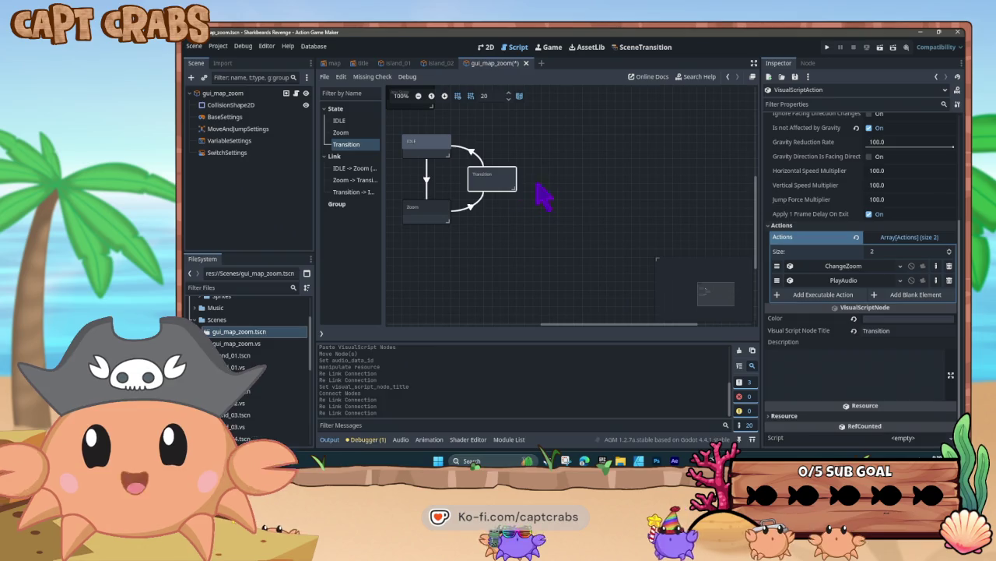
pyautogui.click(471, 162)
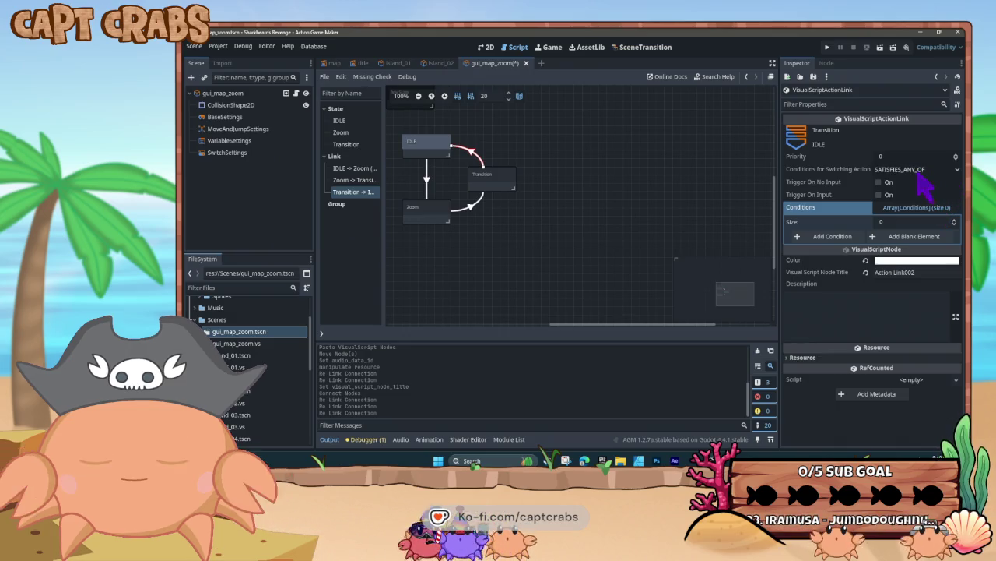
# Set the link's switching condition to UNCONDITIONAL, save gui_map_zoom, and launch a playtest.
pyautogui.click(918, 171)
pyautogui.click(942, 173)
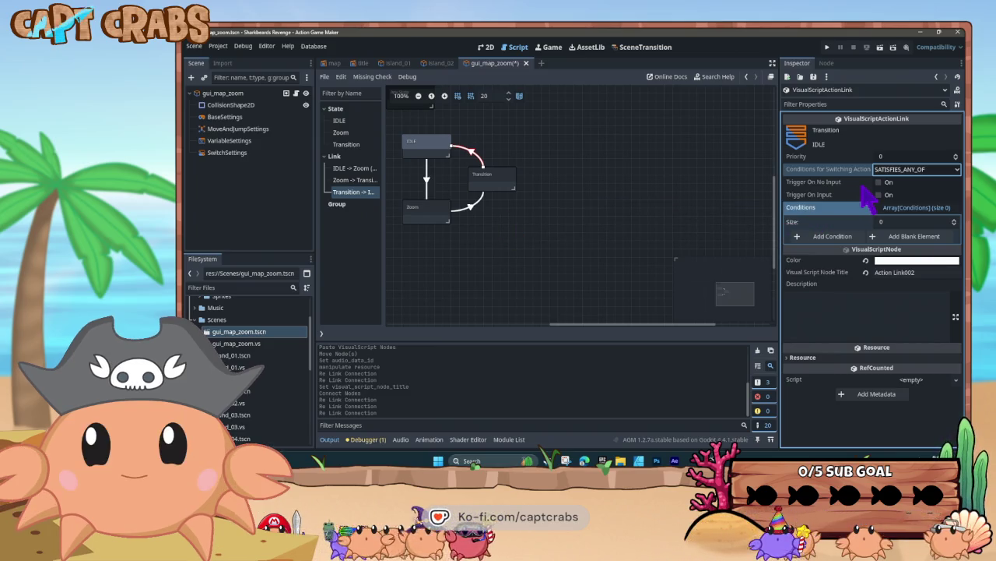
pyautogui.click(905, 170)
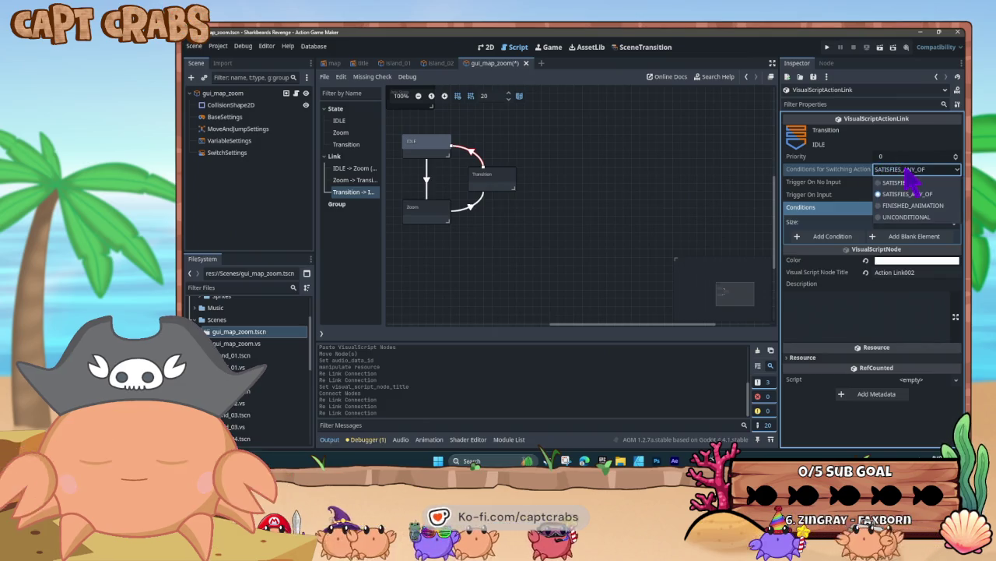
pyautogui.click(904, 218)
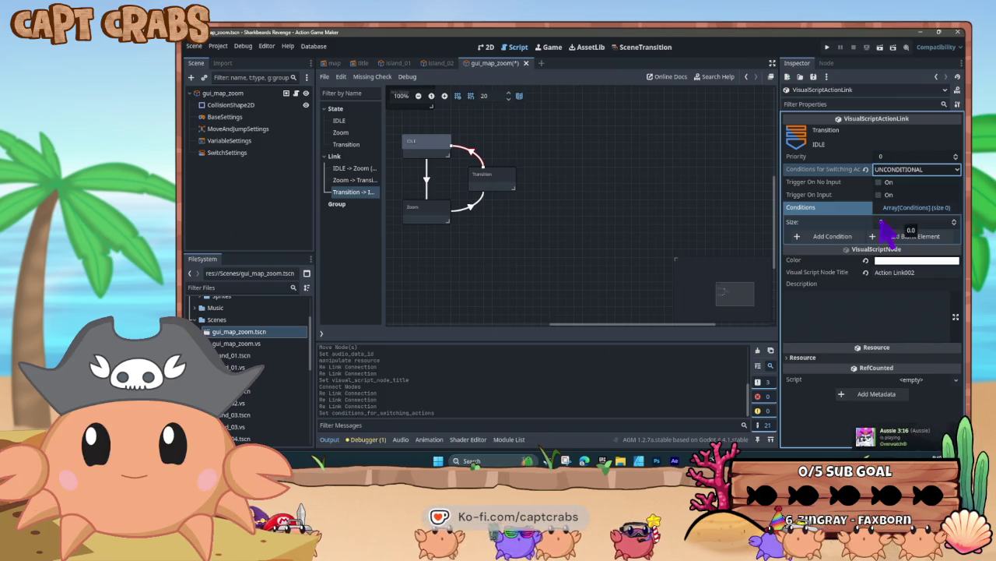
pyautogui.hotkey('ctrl', 's')
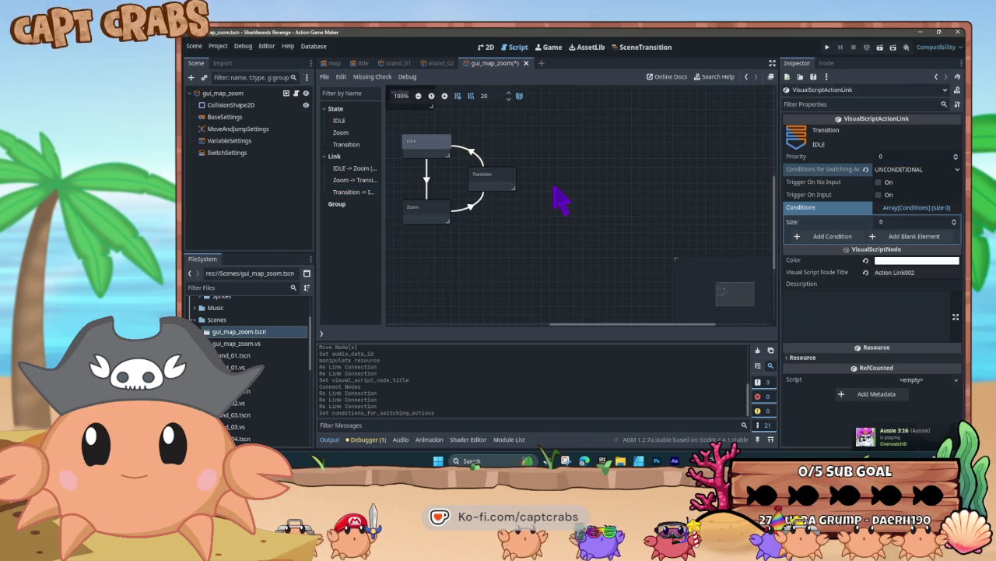
pyautogui.press('F5')
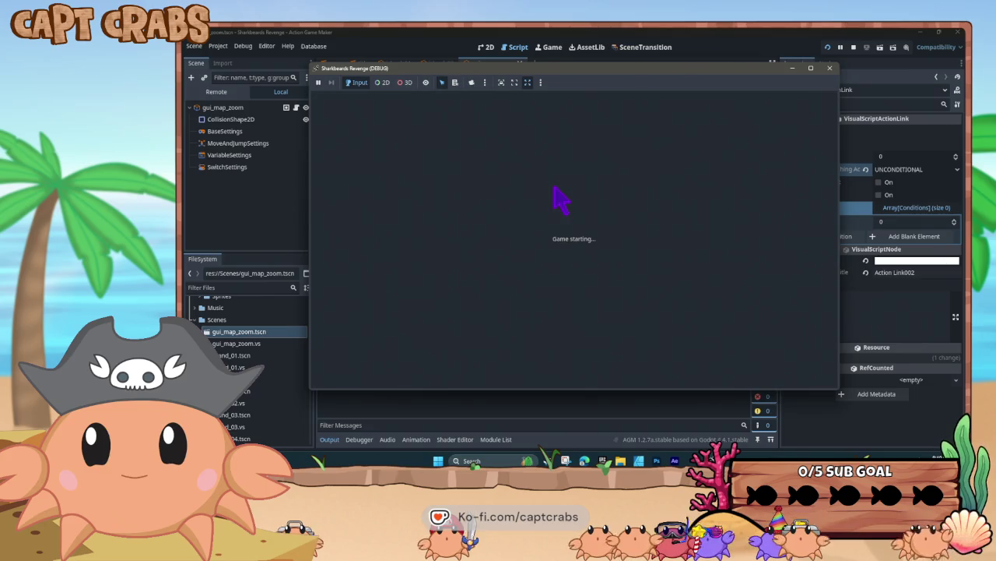
# Enter gameplay, zoom between the ship close-up and full island map, then stop the playtest.
pyautogui.press('Return')
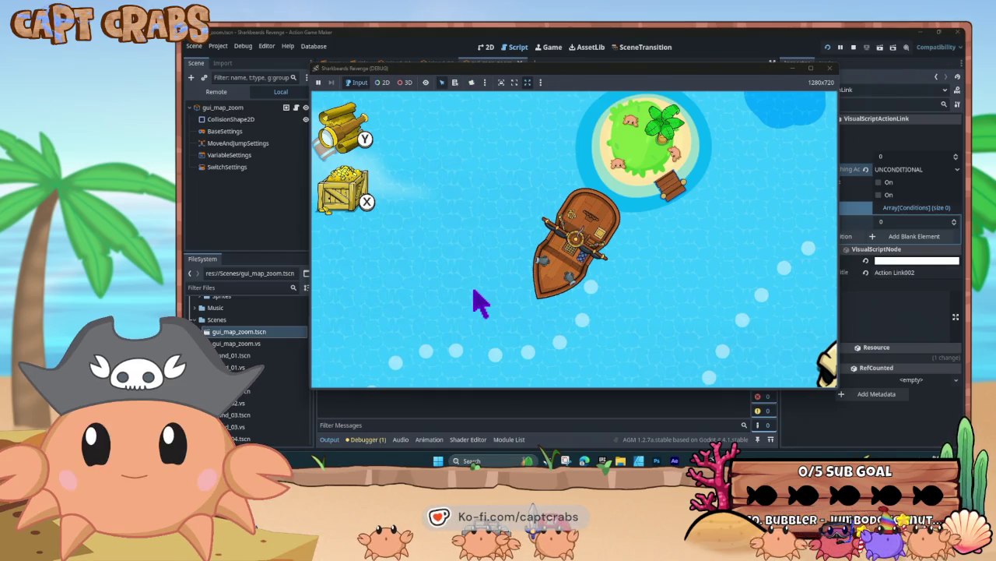
pyautogui.scroll(-3, 480, 303)
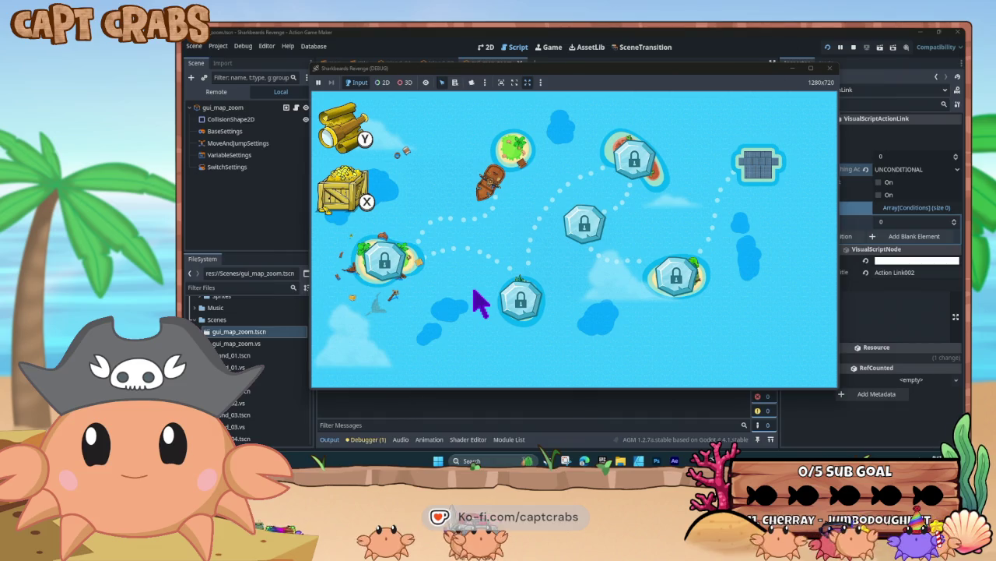
pyautogui.scroll(3, 481, 303)
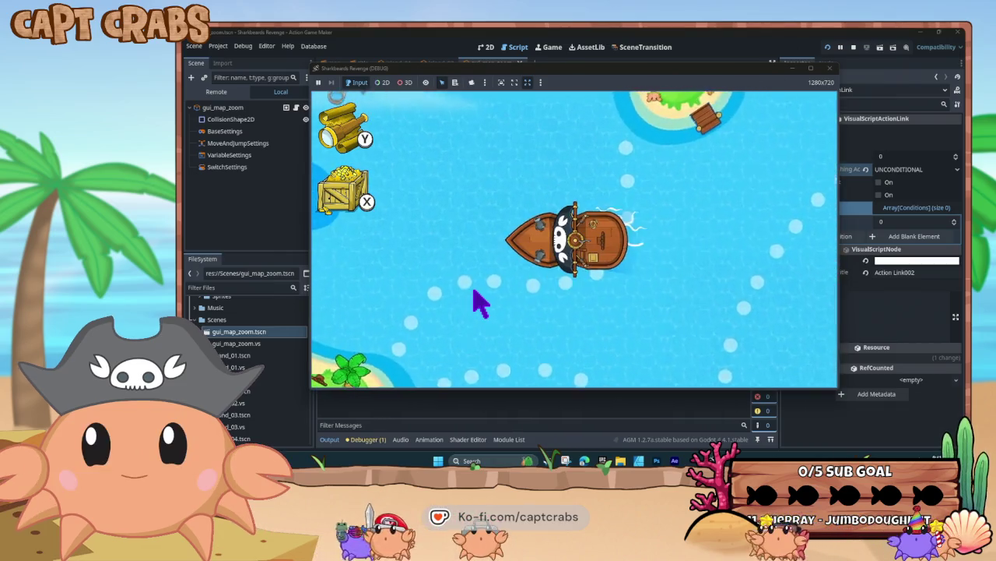
pyautogui.scroll(-3, 481, 303)
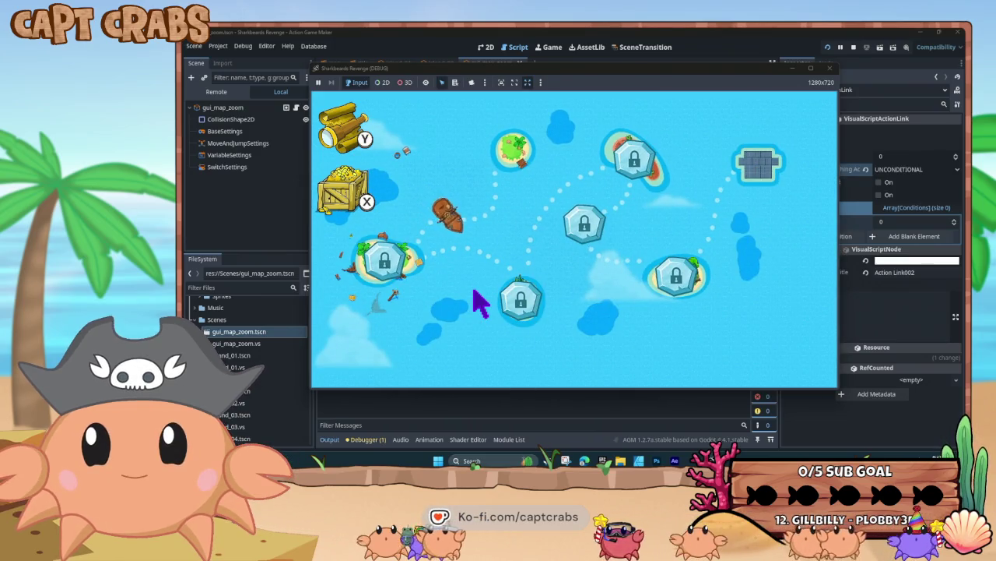
pyautogui.scroll(2, 480, 303)
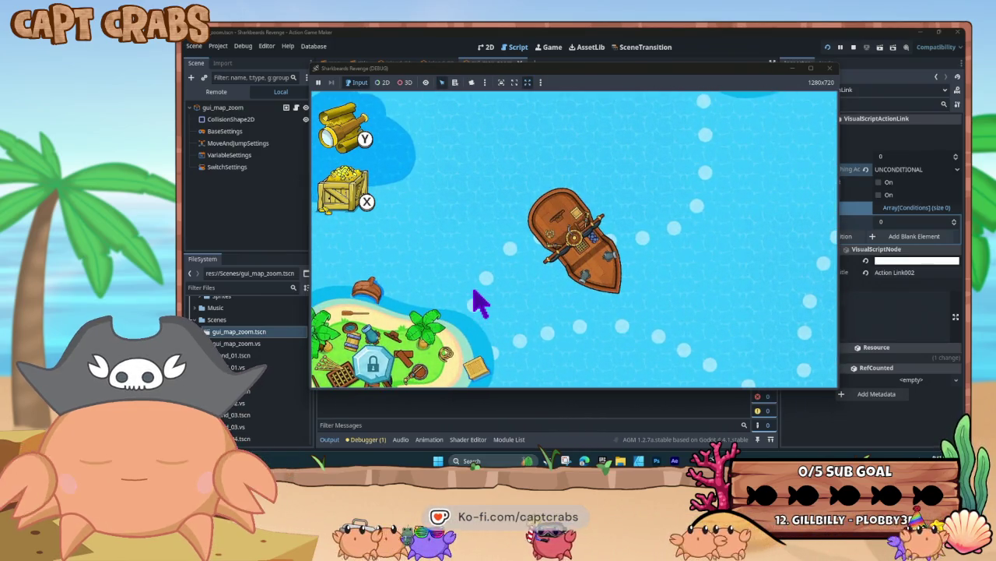
pyautogui.scroll(-3, 480, 304)
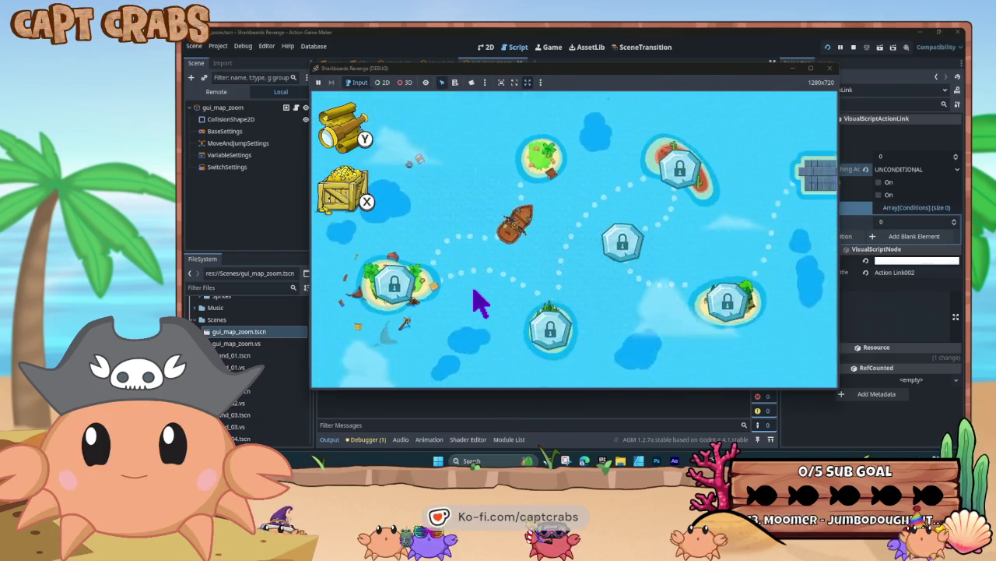
pyautogui.scroll(3, 480, 304)
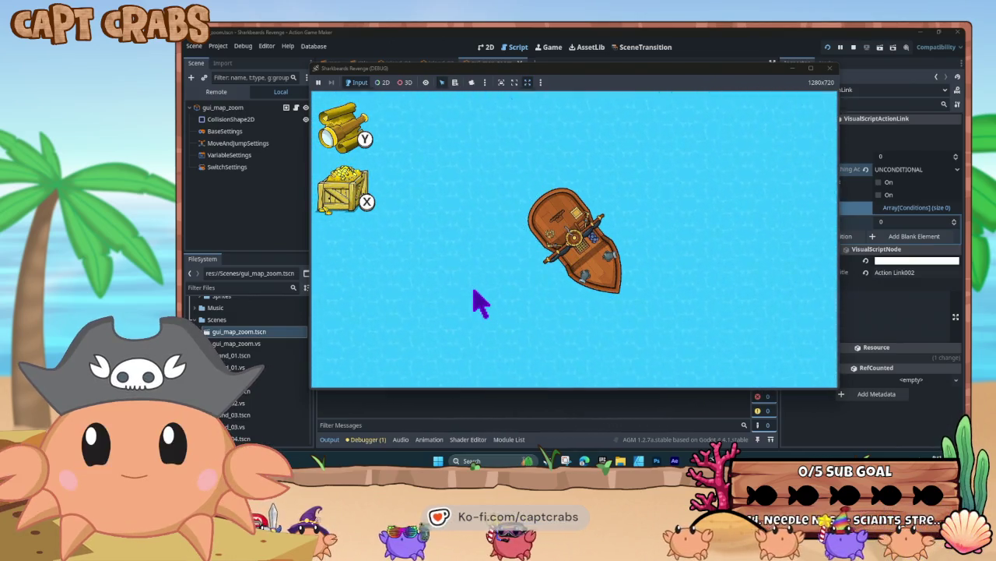
pyautogui.scroll(-2, 480, 304)
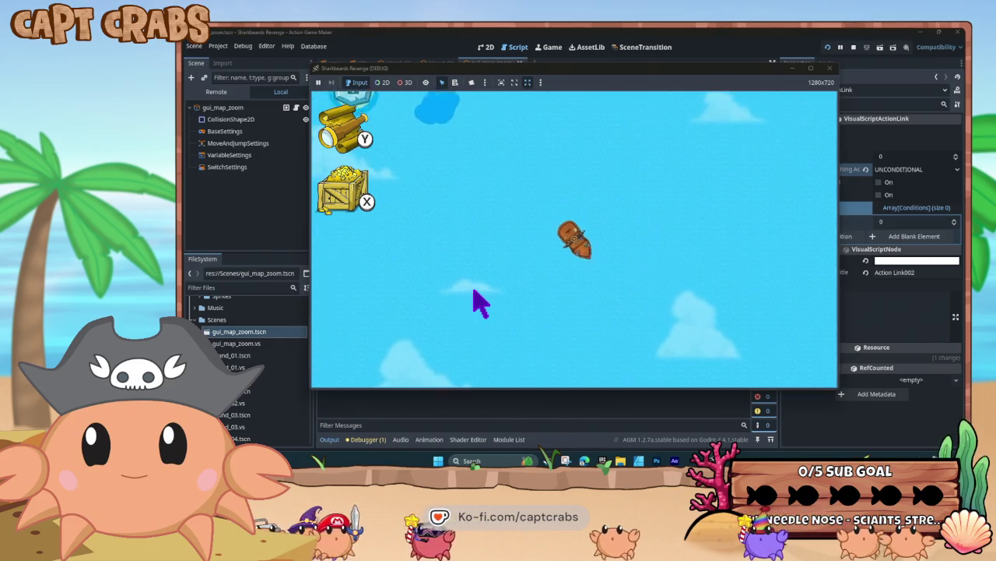
pyautogui.scroll(2, 480, 303)
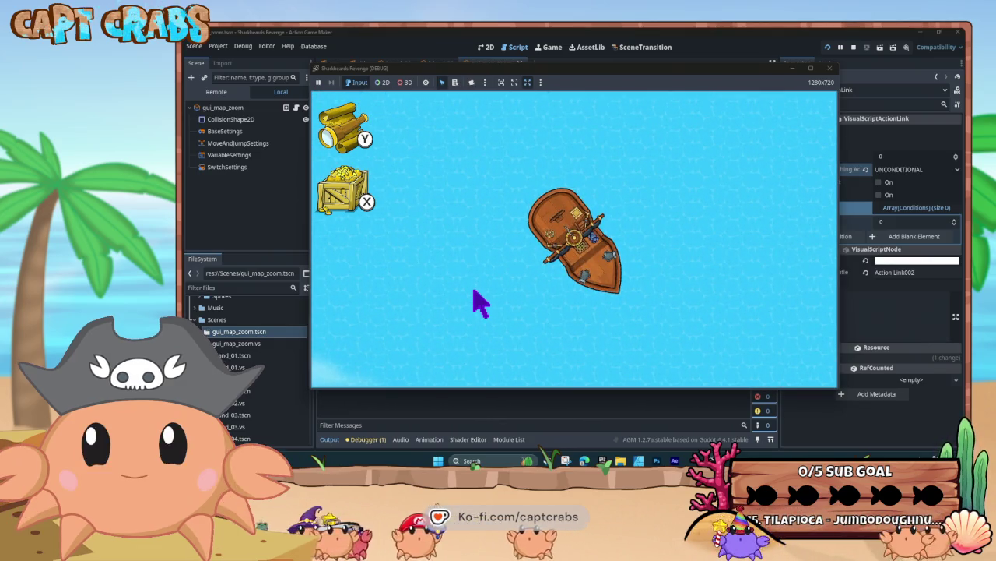
pyautogui.scroll(-3, 480, 303)
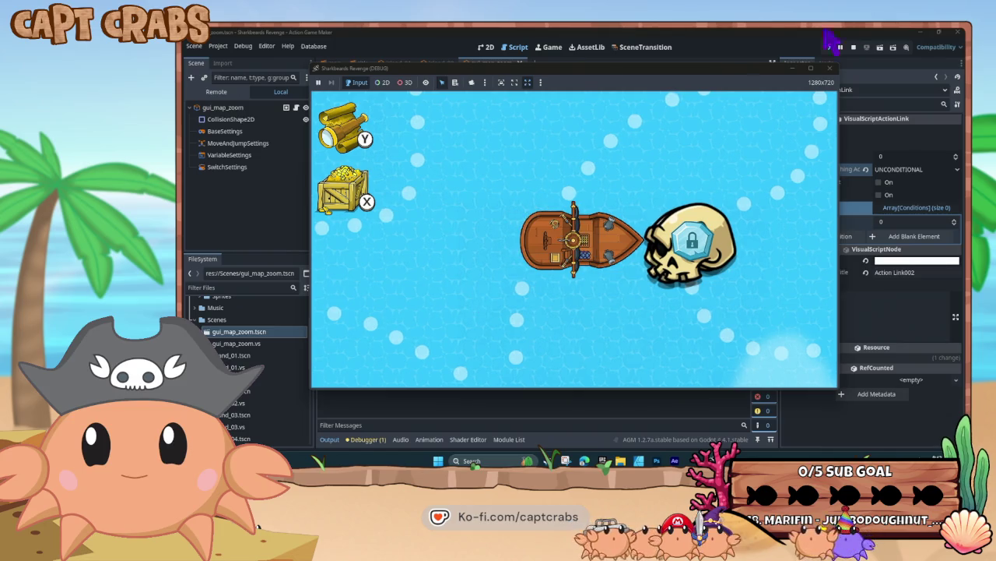
pyautogui.click(830, 68)
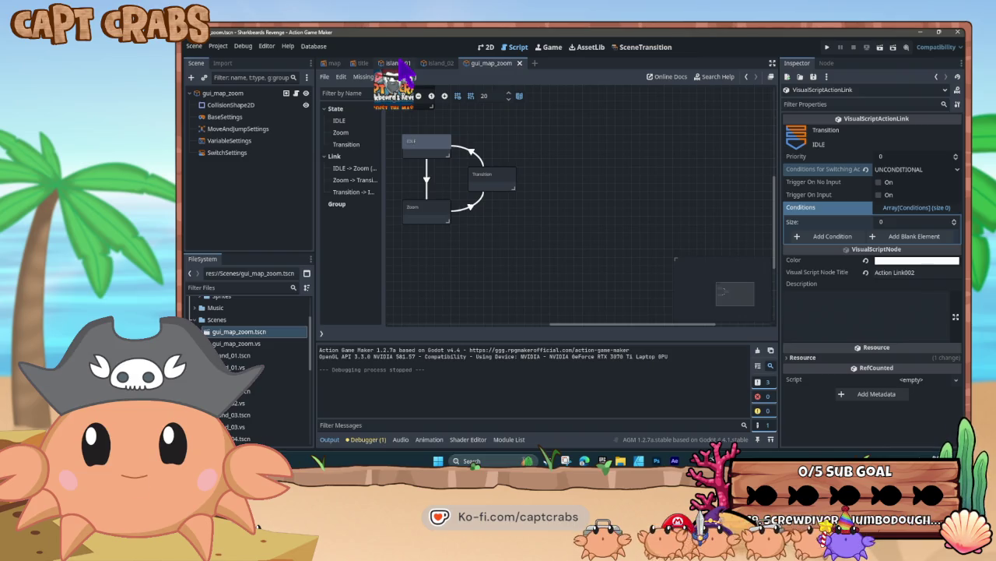
# Open the island_01 scene and view its IDLE and CONTACT state graph.
pyautogui.click(398, 63)
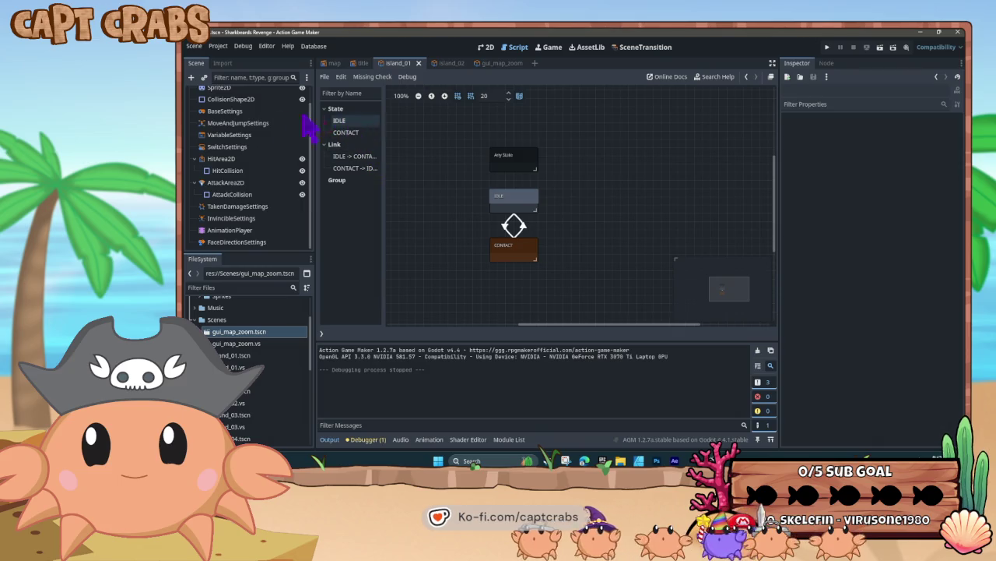
pyautogui.scroll(2, 249, 163)
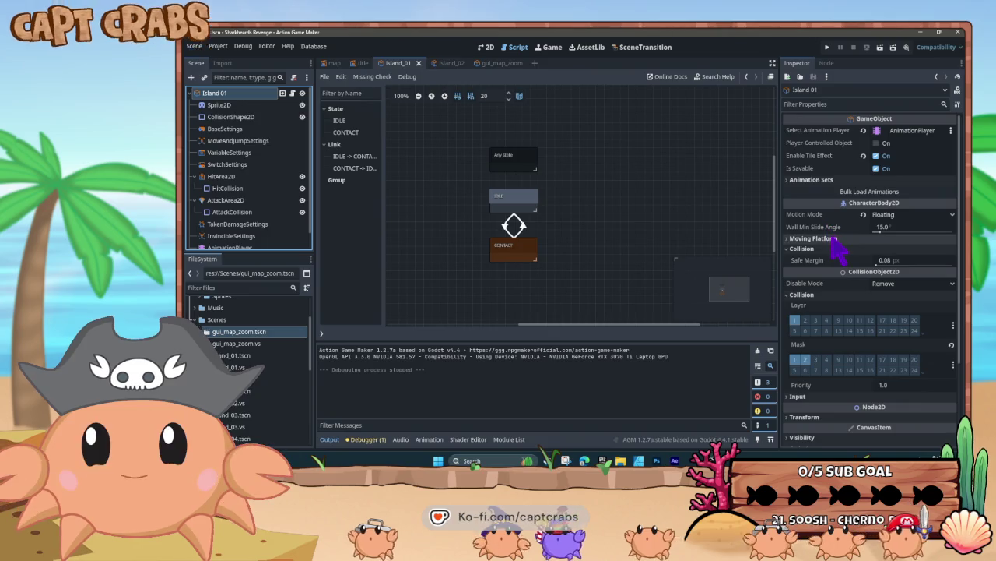
pyautogui.scroll(-4, 827, 242)
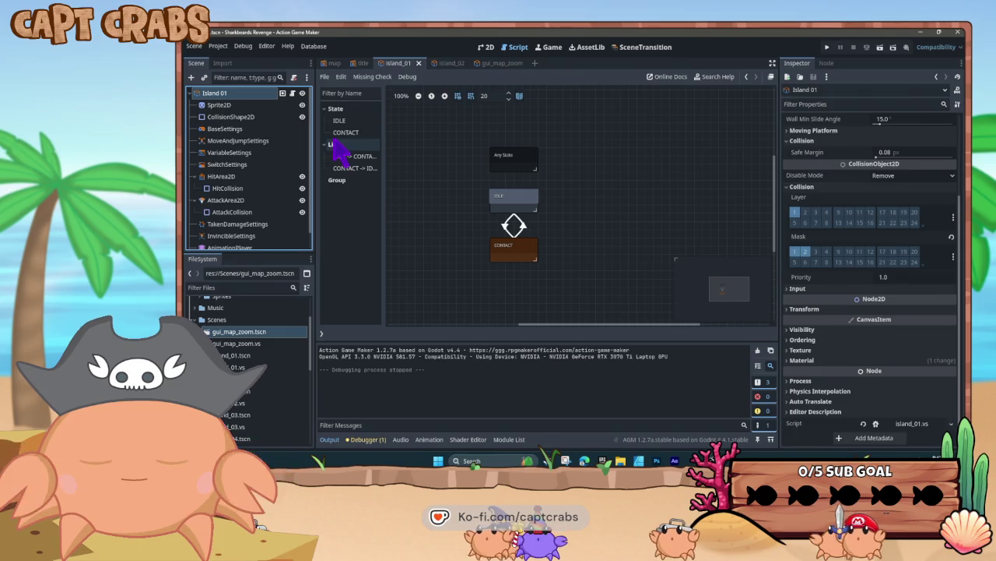
# Review the Sprite2D, CollisionShape2D and BaseSettings nodes, including invincibility duration 1.0.
pyautogui.click(218, 104)
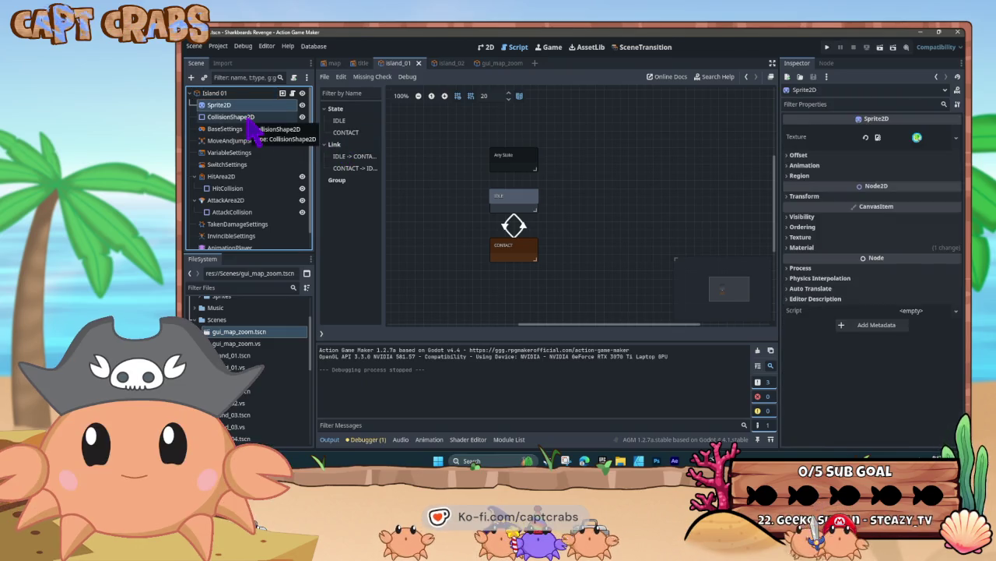
pyautogui.click(257, 131)
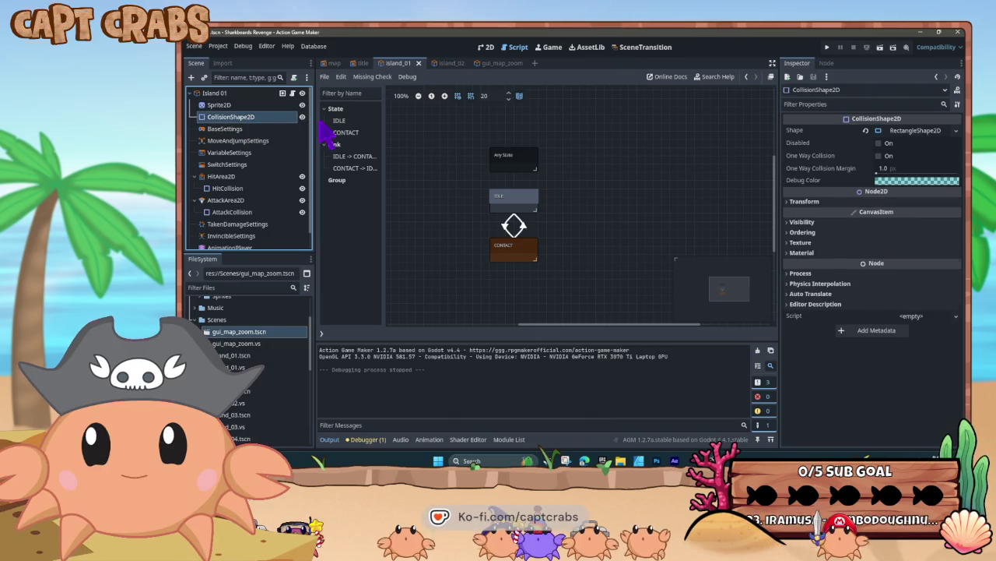
pyautogui.click(253, 130)
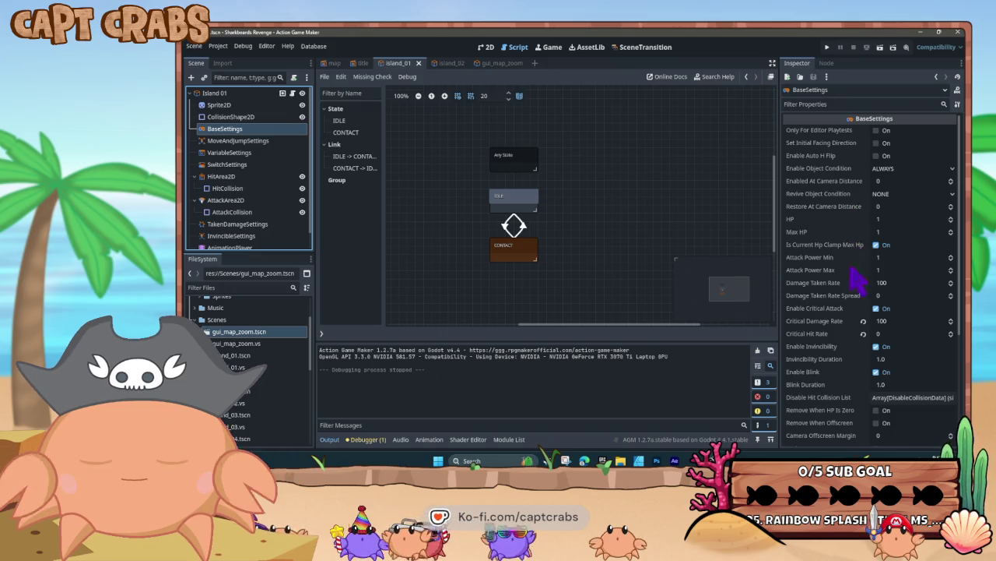
pyautogui.scroll(-2, 858, 284)
pyautogui.scroll(-2, 852, 274)
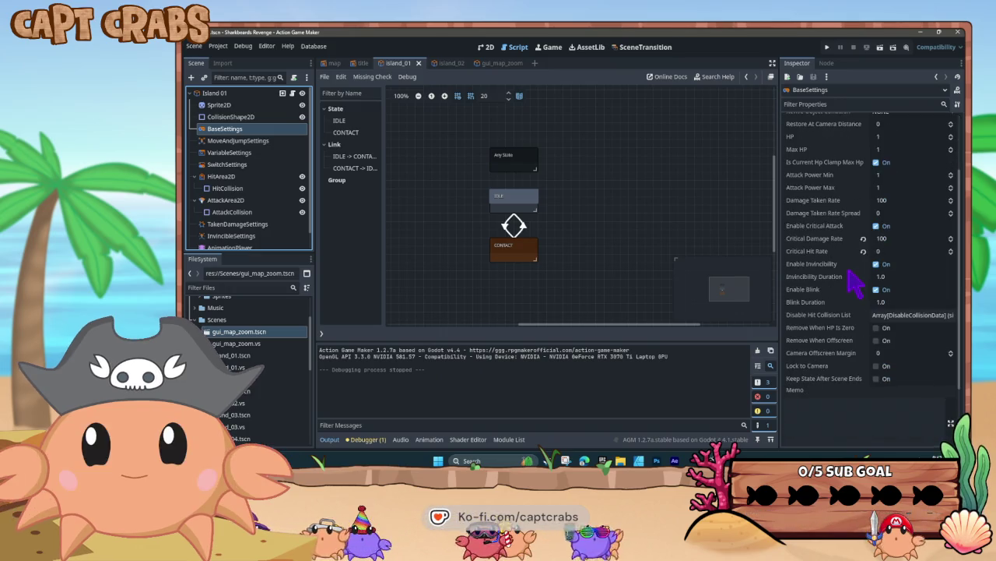
pyautogui.moveTo(854, 284)
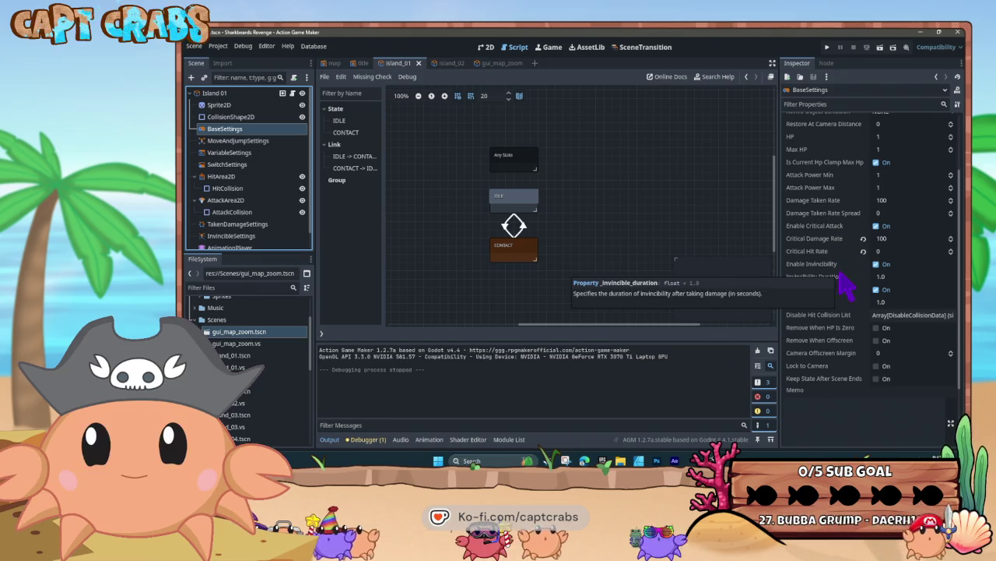
pyautogui.scroll(-3, 845, 287)
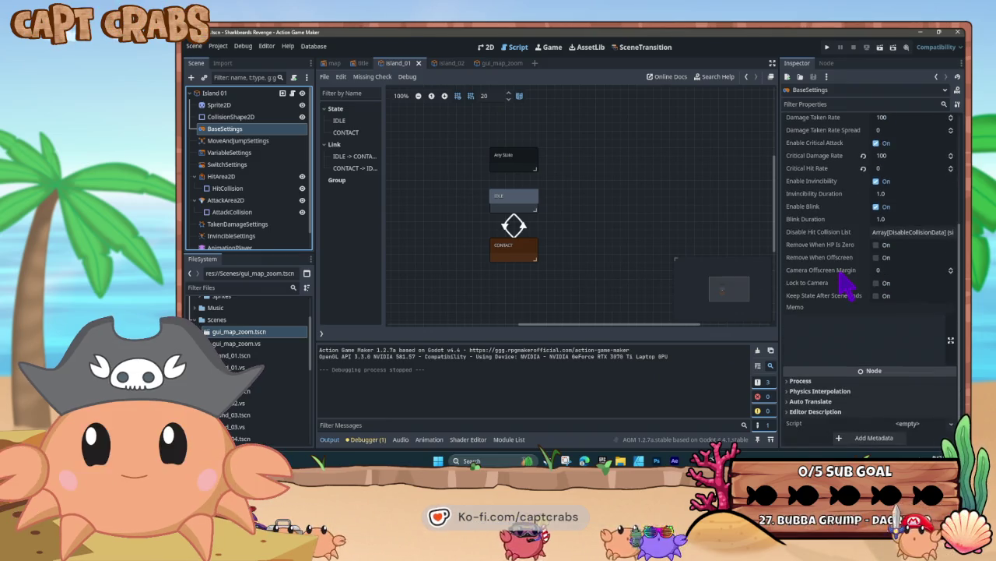
# Review the island's MoveAndJumpSettings properties.
pyautogui.click(250, 142)
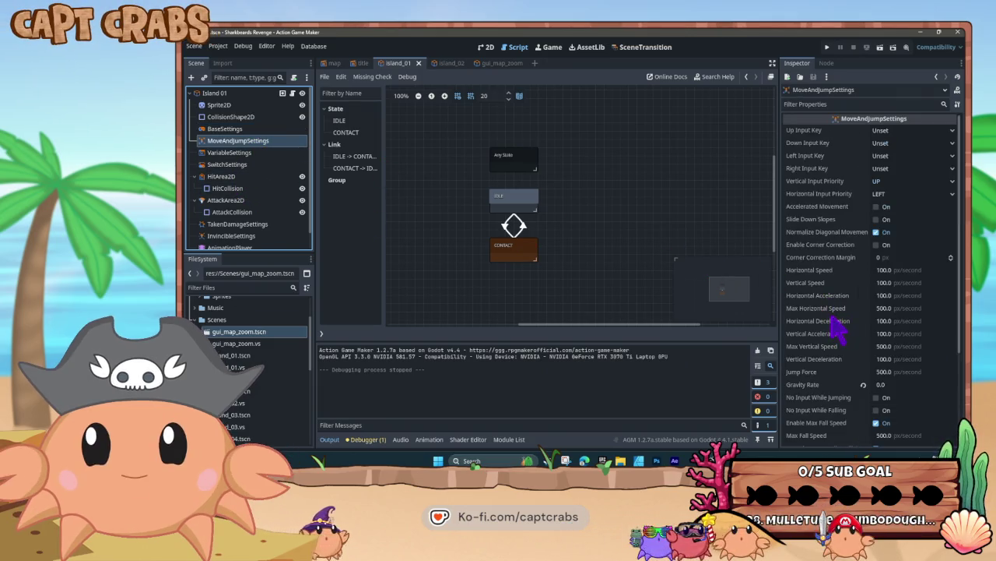
pyautogui.moveTo(831, 314)
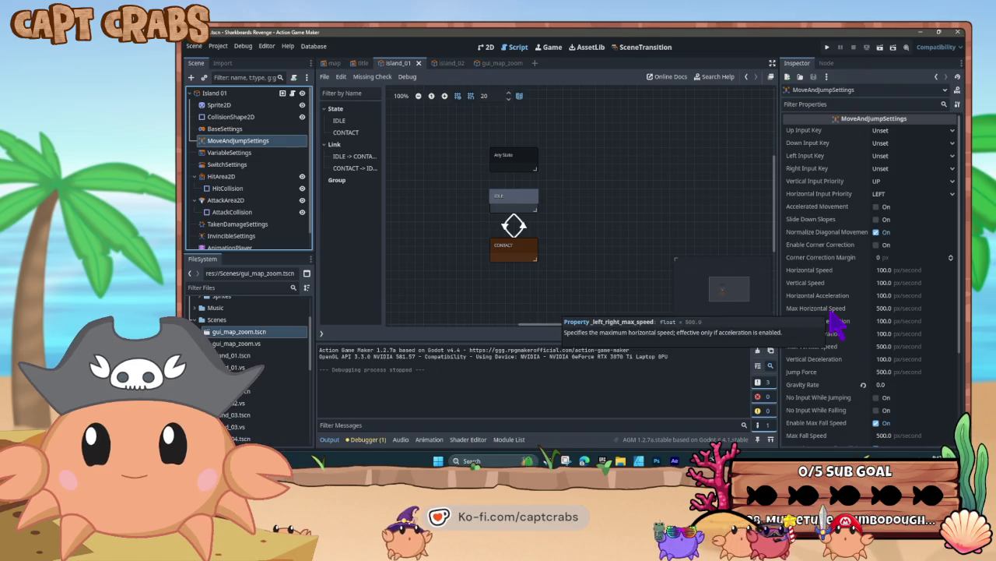
pyautogui.scroll(-3, 834, 320)
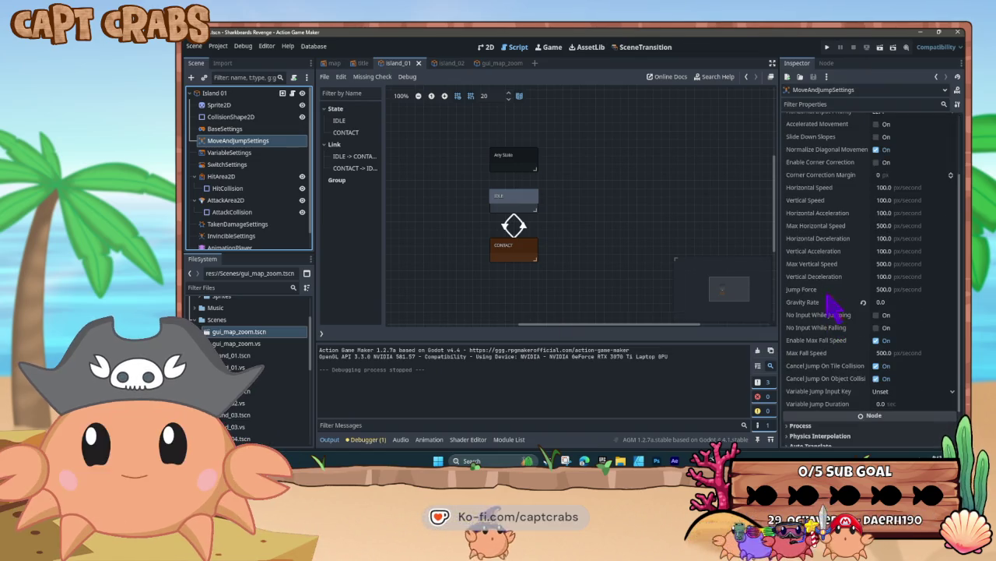
pyautogui.moveTo(827, 272)
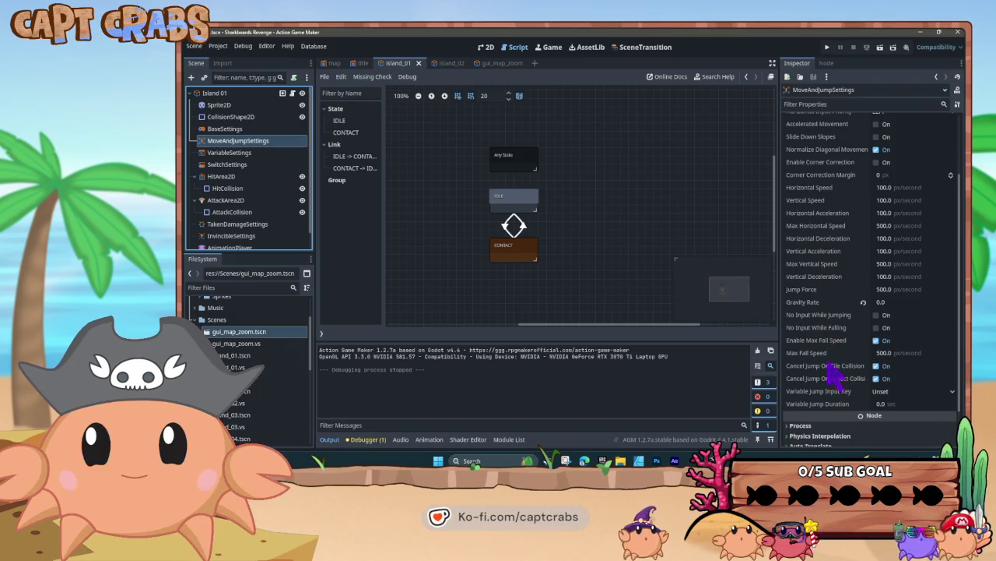
pyautogui.scroll(2, 832, 372)
pyautogui.scroll(2, 831, 381)
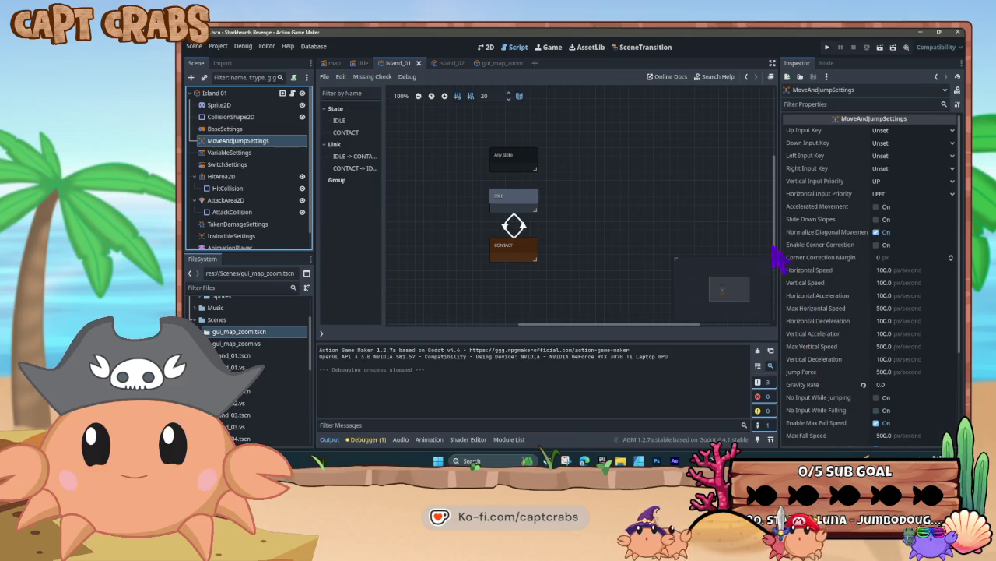
# Review the VariableSettings list, expanding Visible Priority, then select SwitchSettings.
pyautogui.click(248, 154)
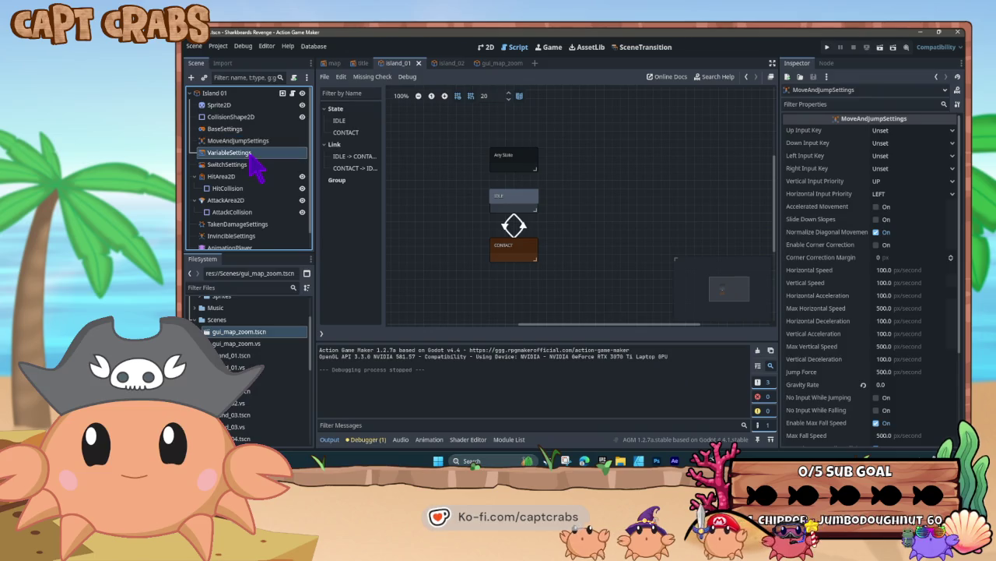
pyautogui.scroll(-2, 842, 335)
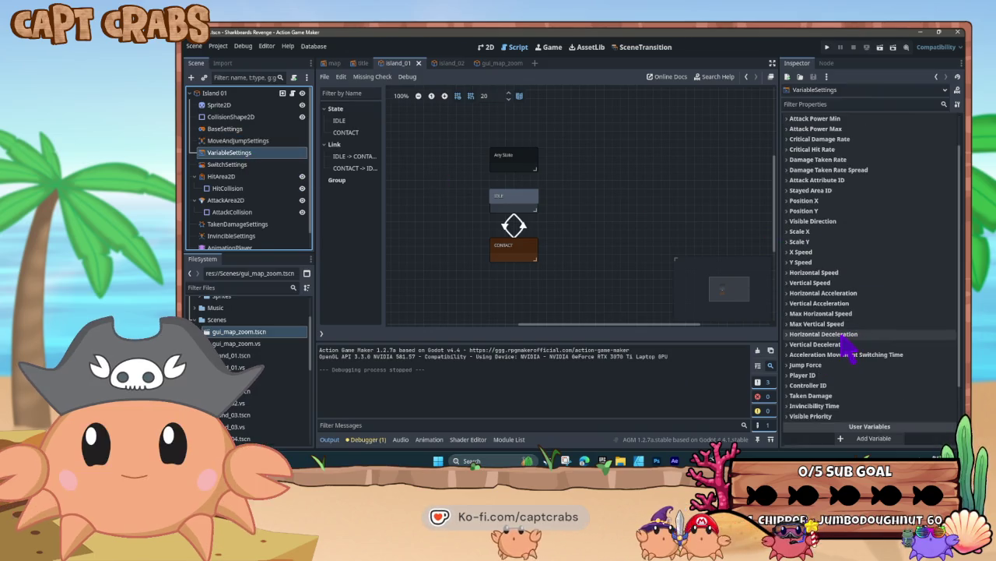
pyautogui.click(791, 416)
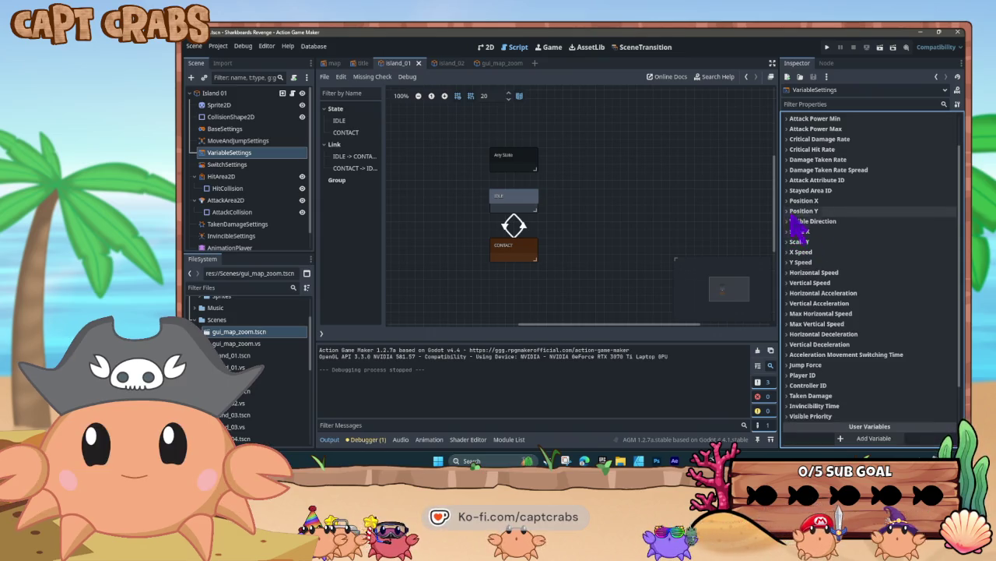
pyautogui.click(263, 178)
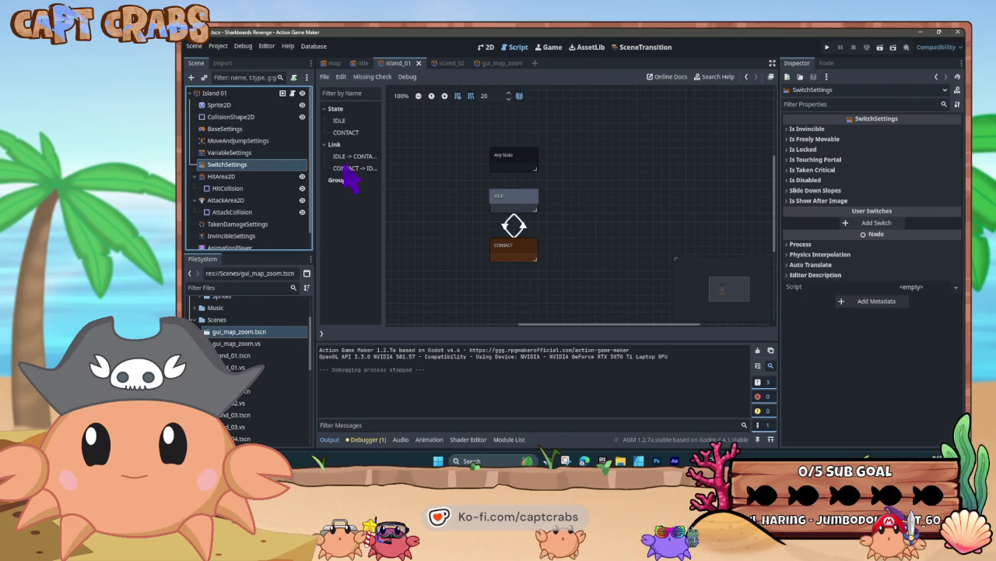
# Expand the Is Locked, Is Freely Movable and Is Invincible switch details, then collapse them.
pyautogui.click(788, 149)
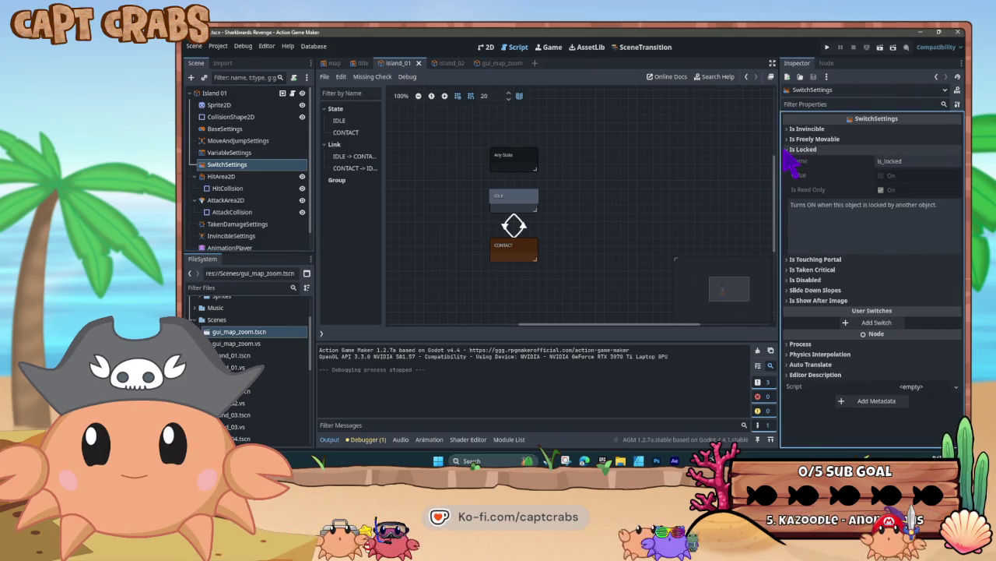
pyautogui.click(788, 149)
pyautogui.click(788, 139)
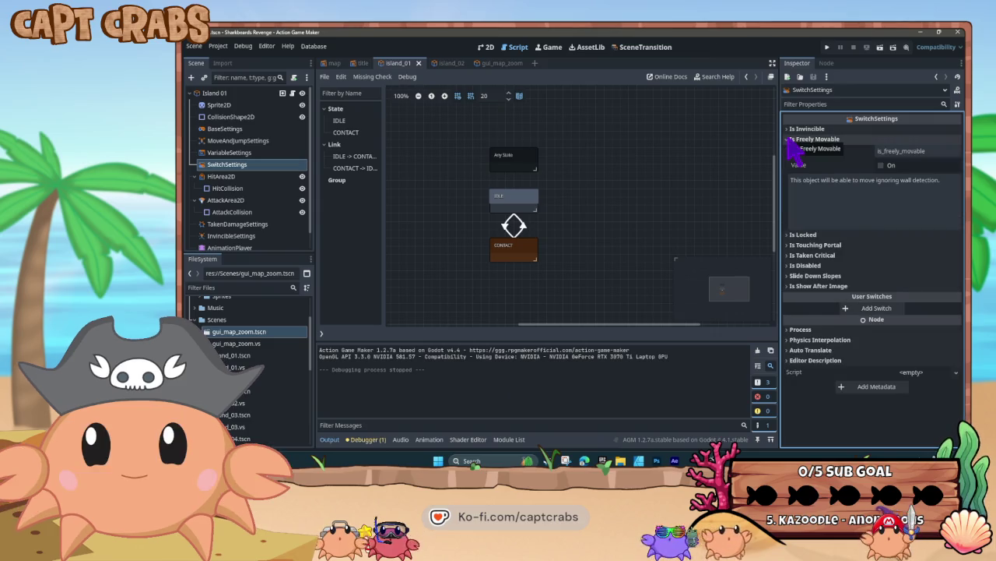
pyautogui.click(788, 138)
pyautogui.click(788, 129)
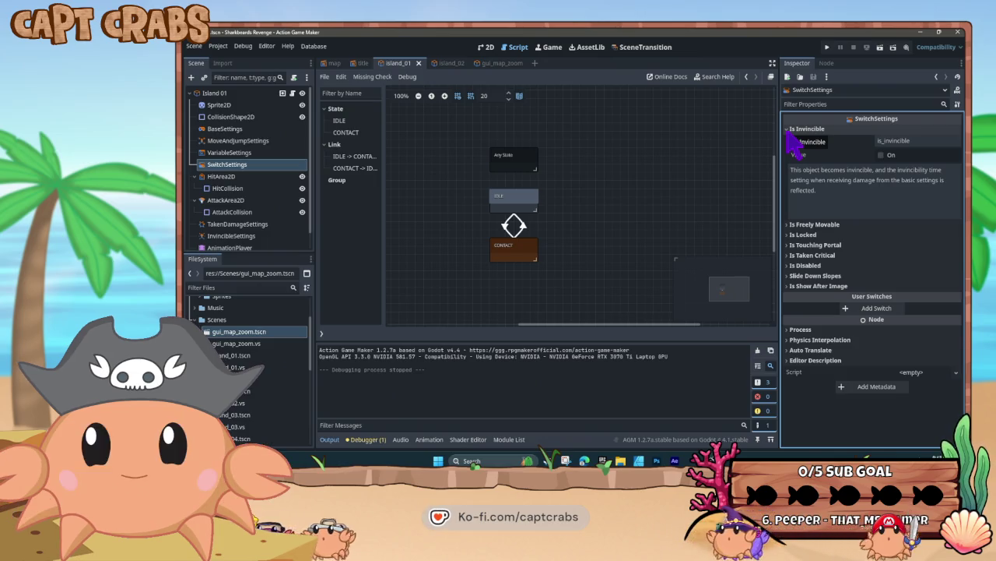
pyautogui.click(788, 131)
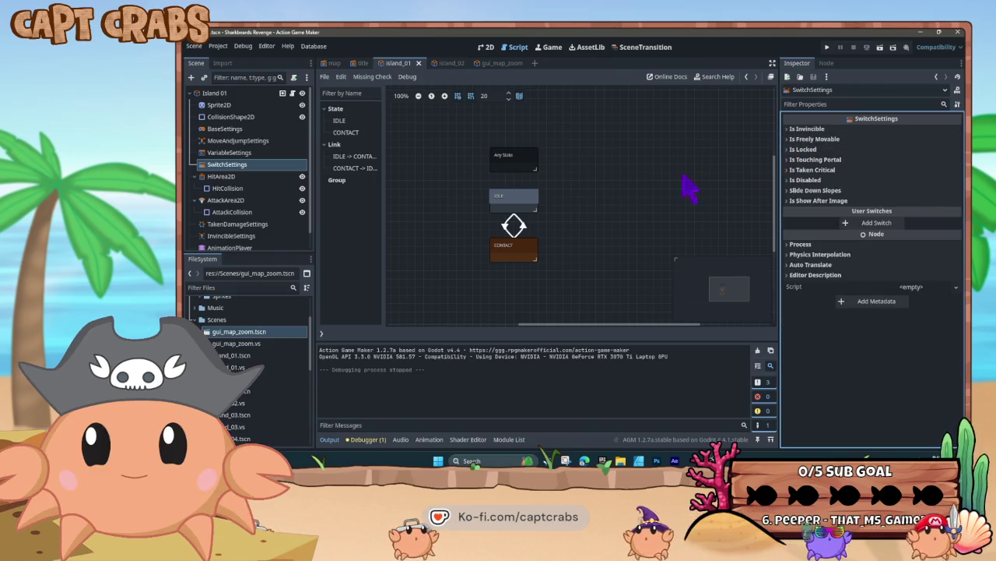
# Check TakenDamage, Invincible and FaceDirection settings, then switch to the map scene.
pyautogui.click(250, 225)
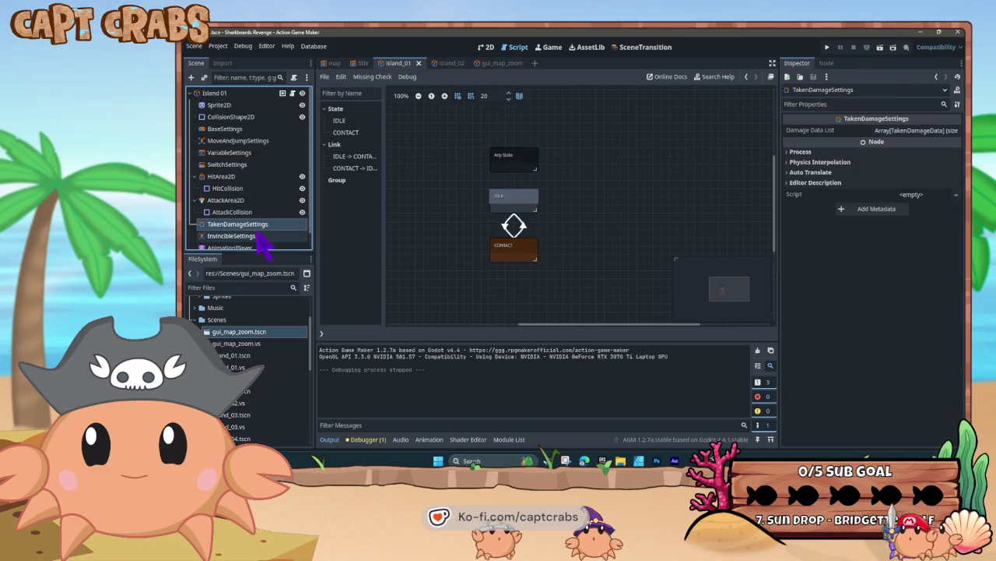
pyautogui.click(264, 236)
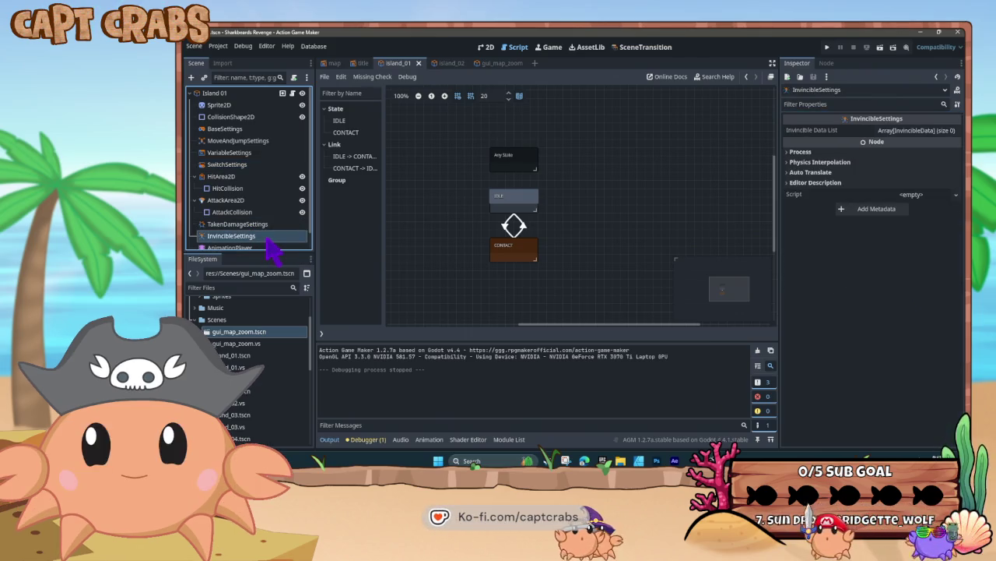
pyautogui.scroll(-1, 271, 240)
pyautogui.click(265, 242)
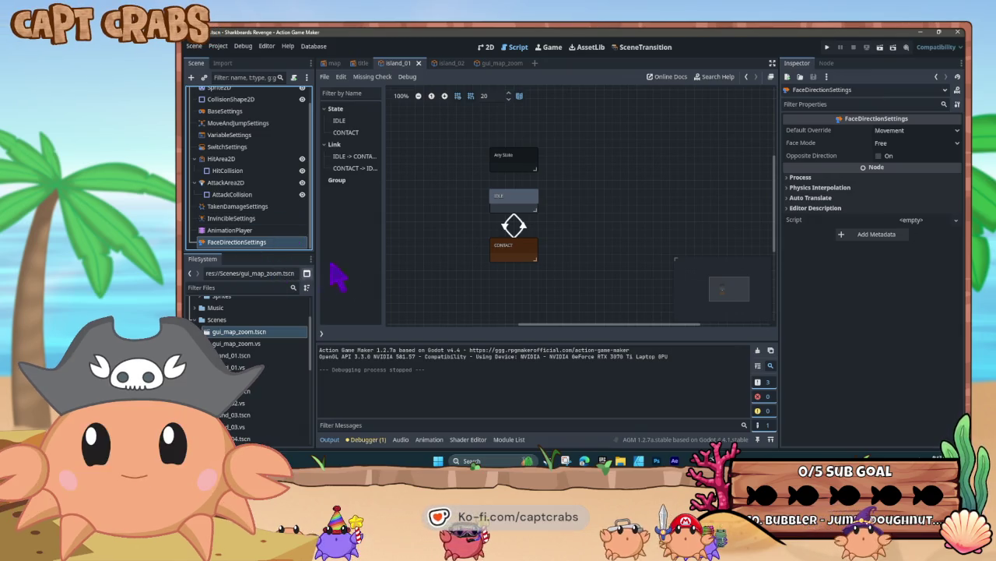
pyautogui.click(342, 65)
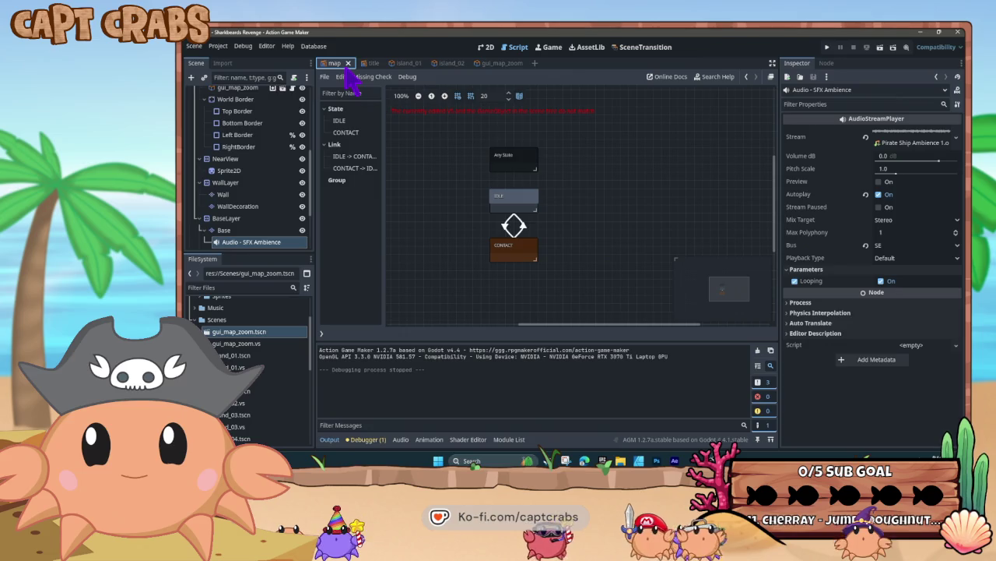
# Show the map scene's islands and dotted sea routes on the 2D canvas, then move to the title scene.
pyautogui.click(487, 47)
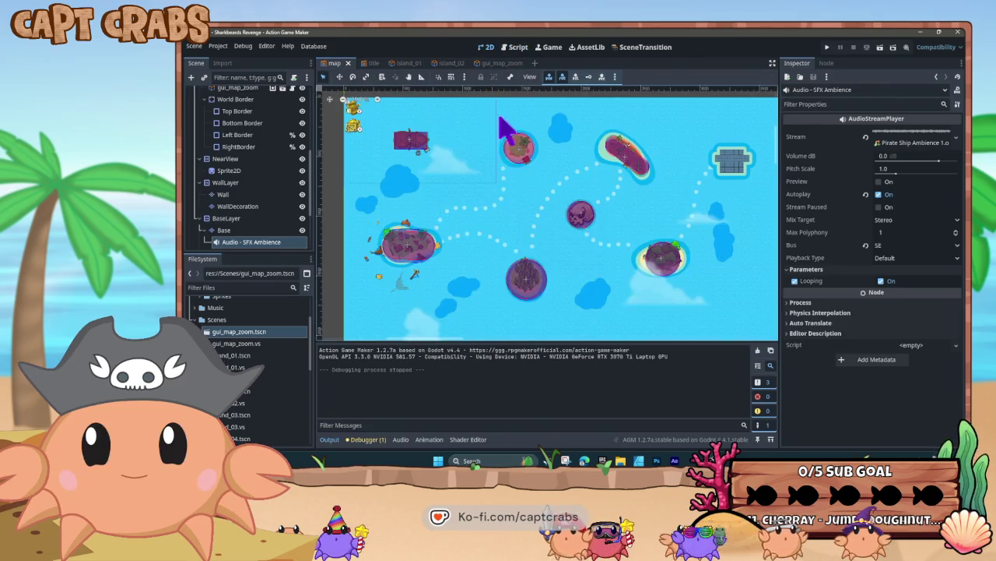
pyautogui.scroll(-2, 487, 196)
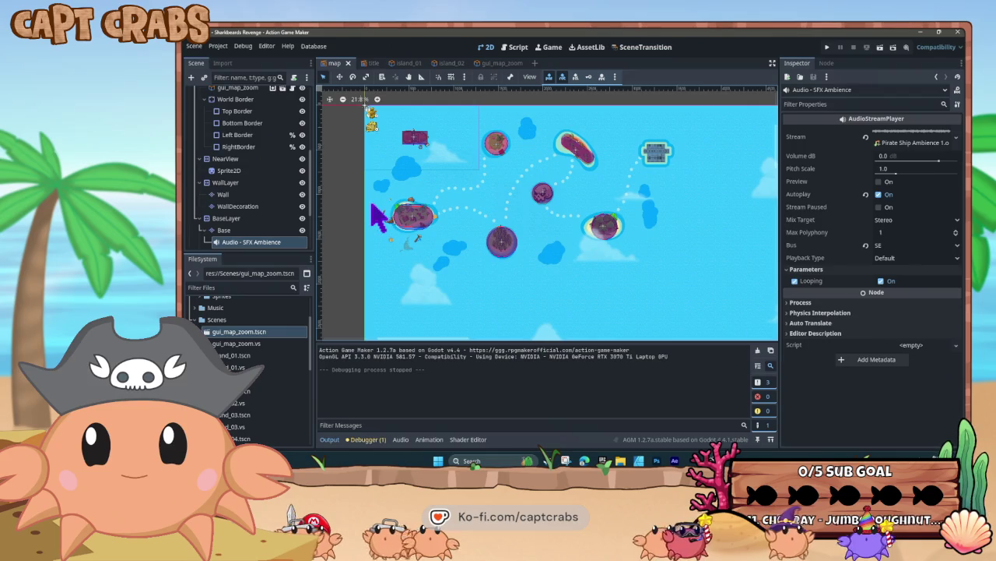
pyautogui.scroll(-3, 295, 209)
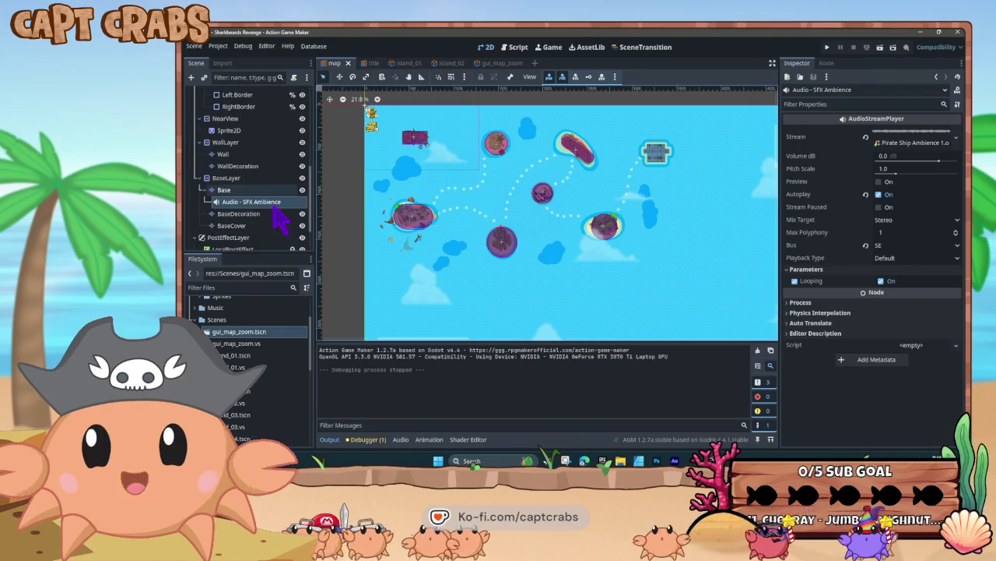
pyautogui.scroll(5, 280, 221)
pyautogui.scroll(5, 280, 221)
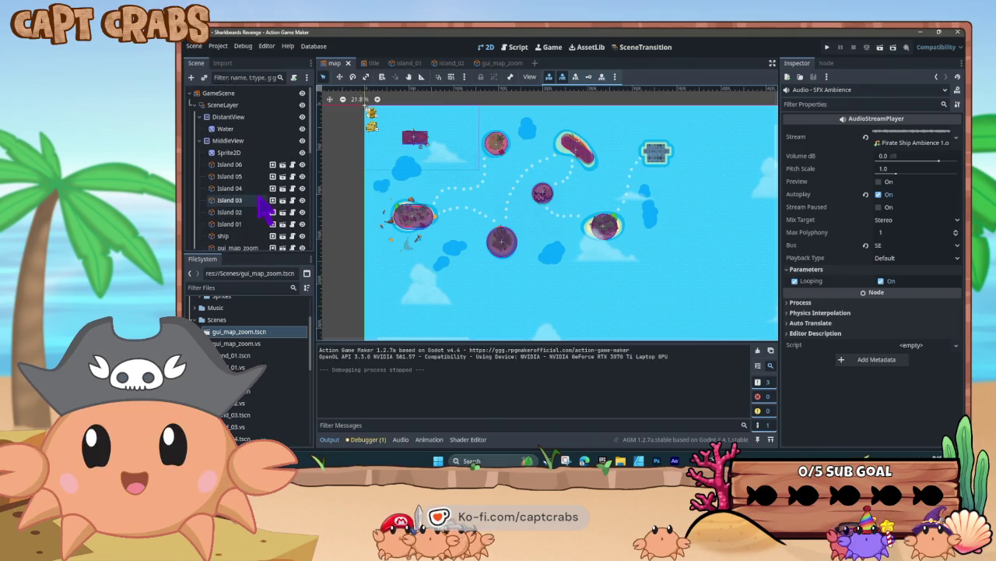
pyautogui.click(366, 63)
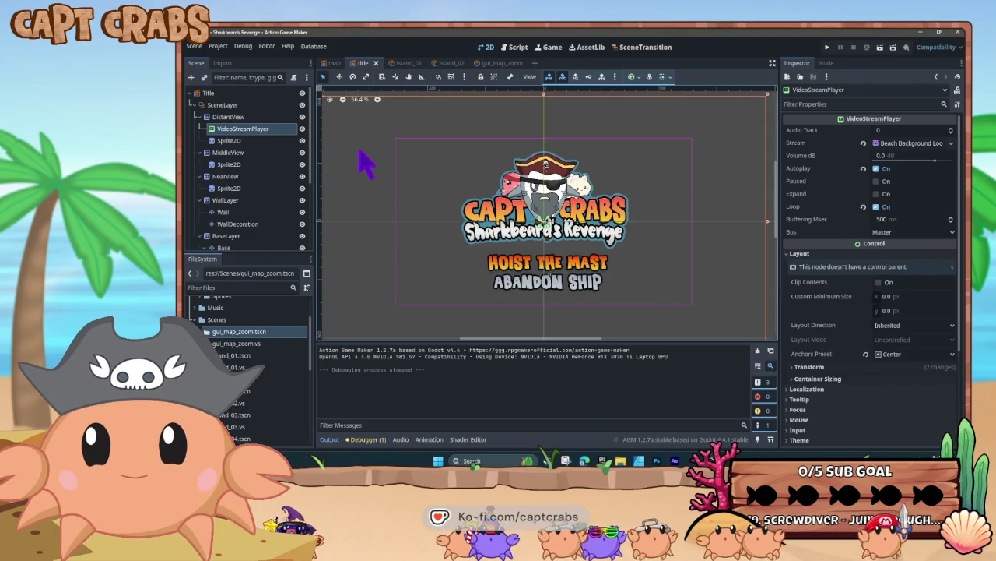
# Start a new empty scene and begin creating a game object as its root.
pyautogui.click(534, 64)
pyautogui.click(257, 178)
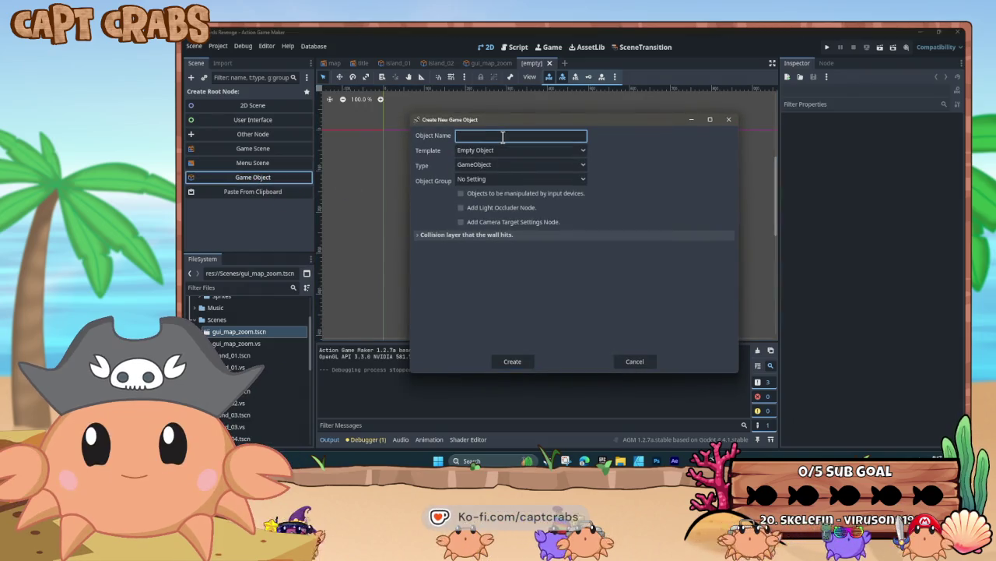
# Create the Menu_trigger GameObject in the Player group, controllable by input devices.
pyautogui.write('Menu_t')
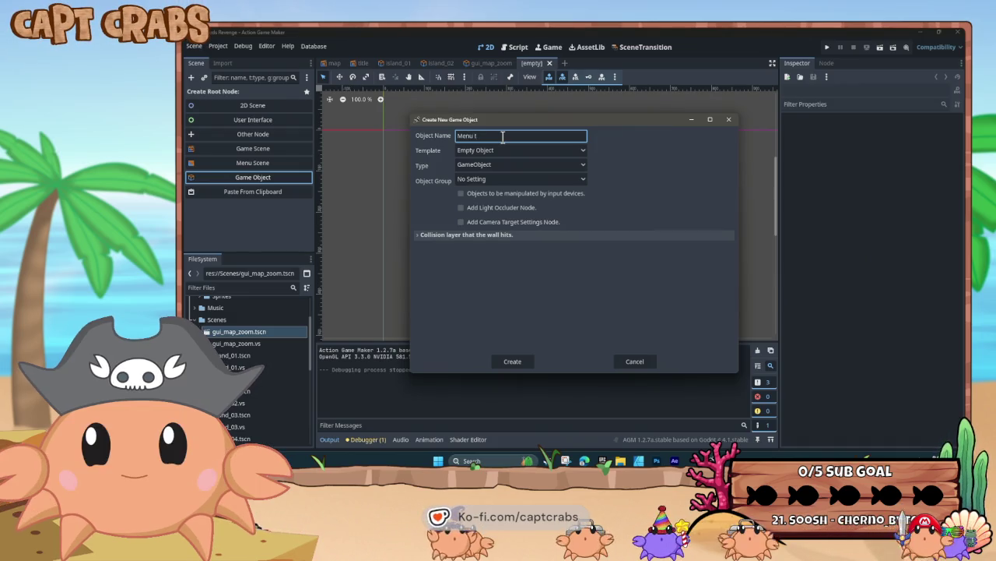
pyautogui.write('rigger')
pyautogui.click(524, 165)
pyautogui.click(524, 164)
pyautogui.click(531, 168)
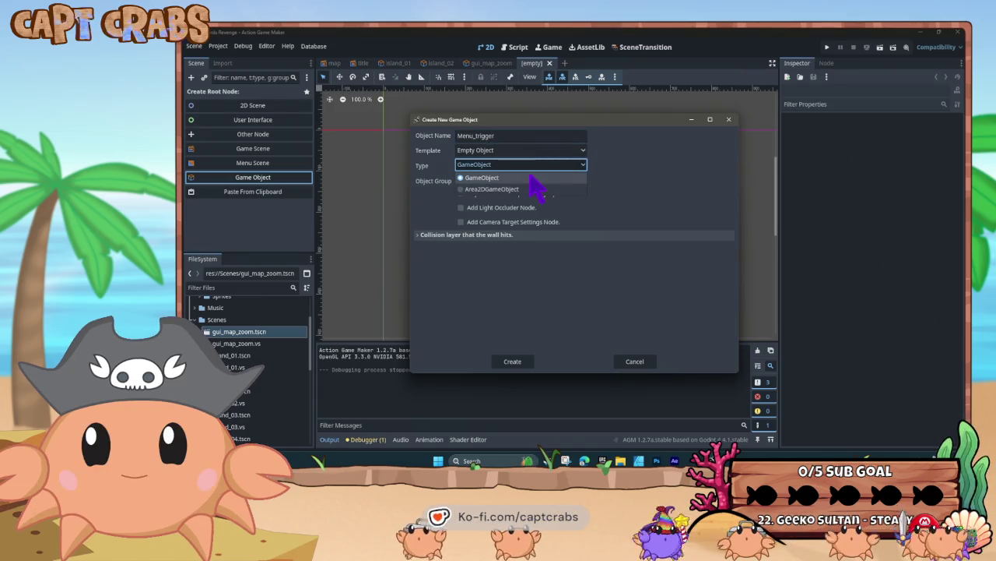
pyautogui.click(482, 177)
pyautogui.click(498, 180)
pyautogui.click(515, 207)
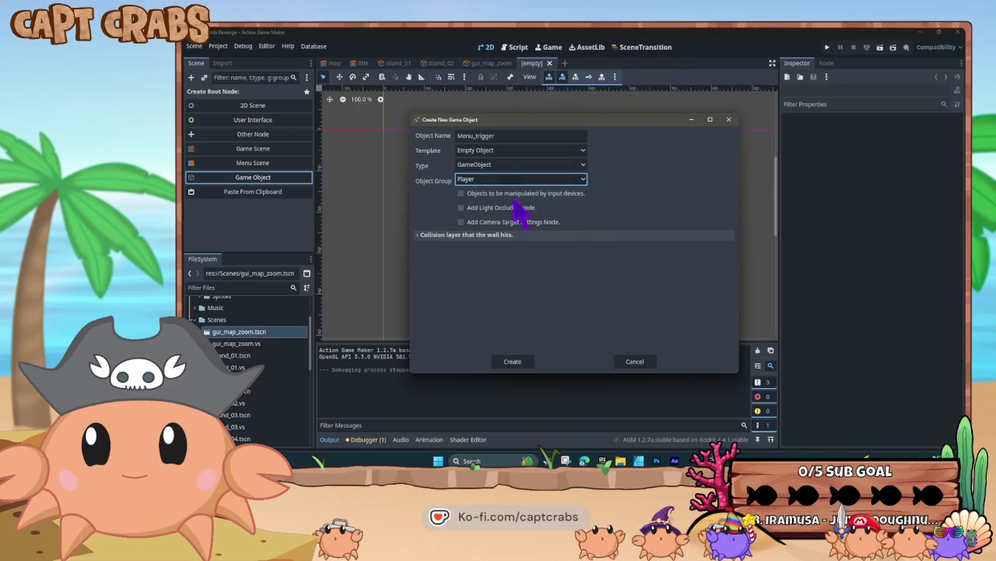
pyautogui.click(462, 194)
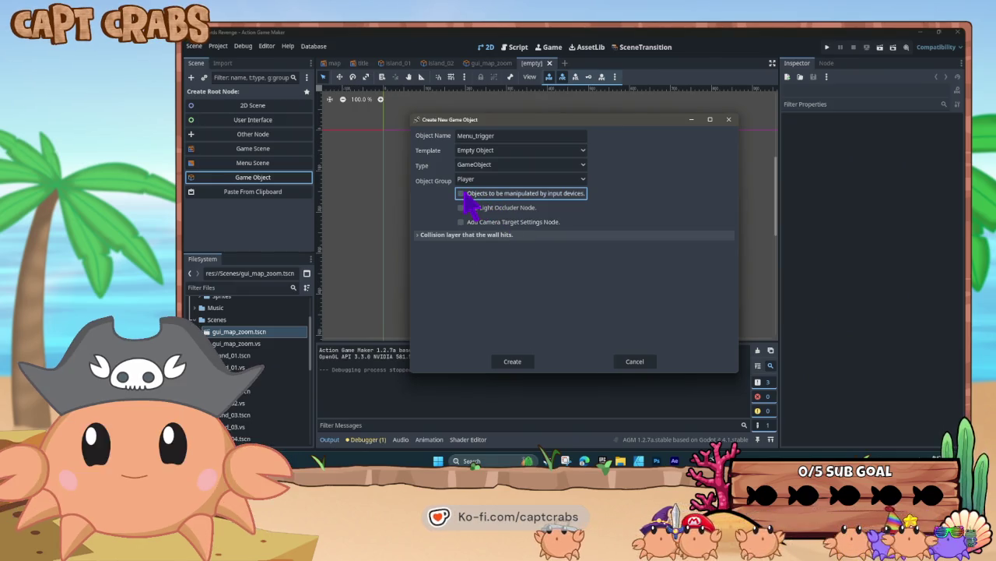
pyautogui.click(513, 363)
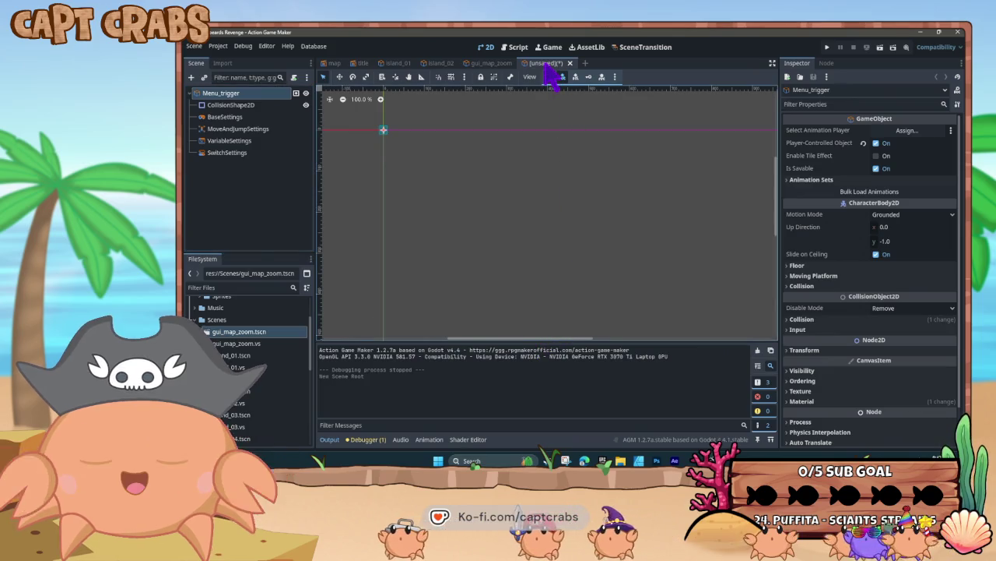
# Save the new scene as menu_trigger.tscn and attach a script to Menu_trigger.
pyautogui.rightClick(548, 64)
pyautogui.click(563, 95)
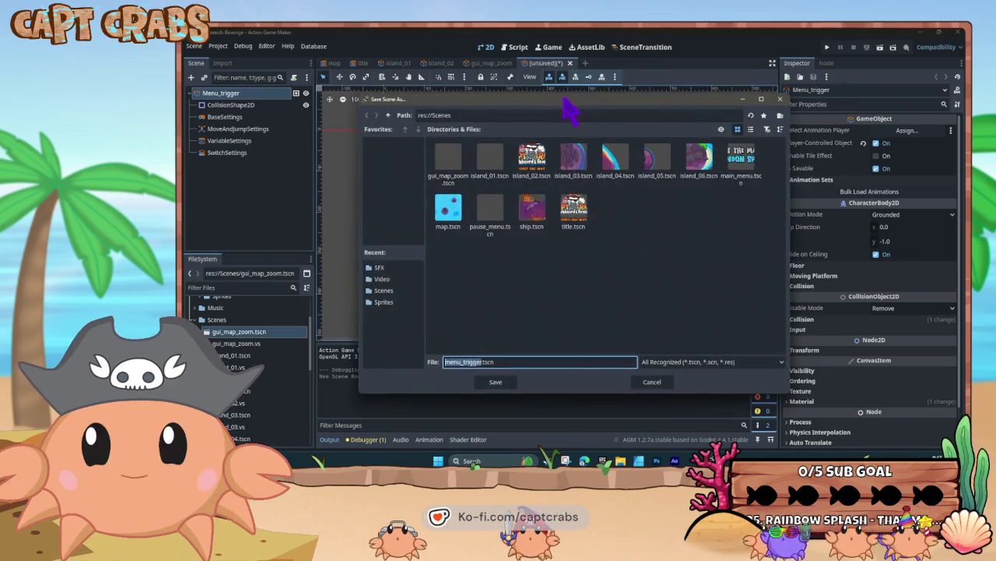
pyautogui.click(496, 382)
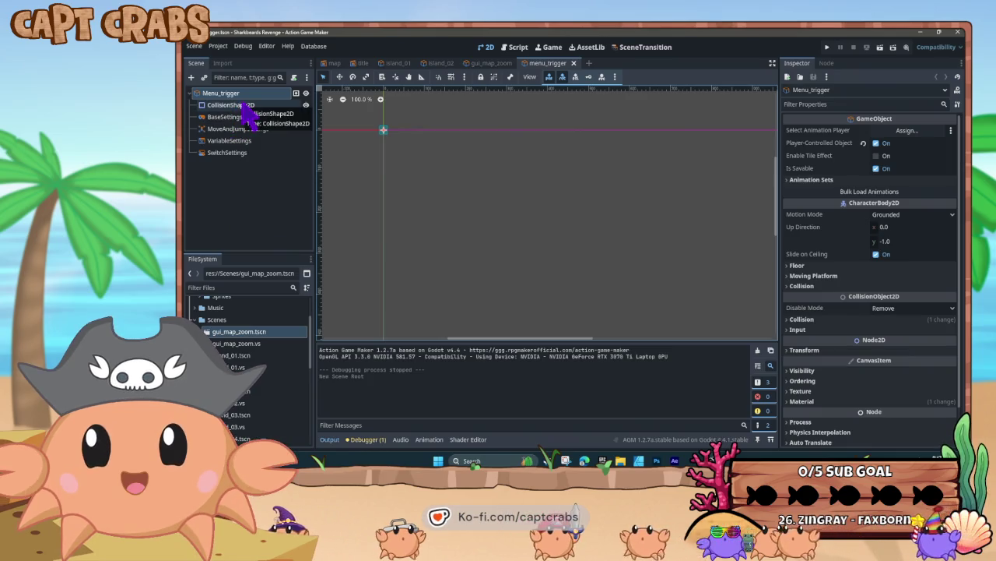
pyautogui.click(293, 77)
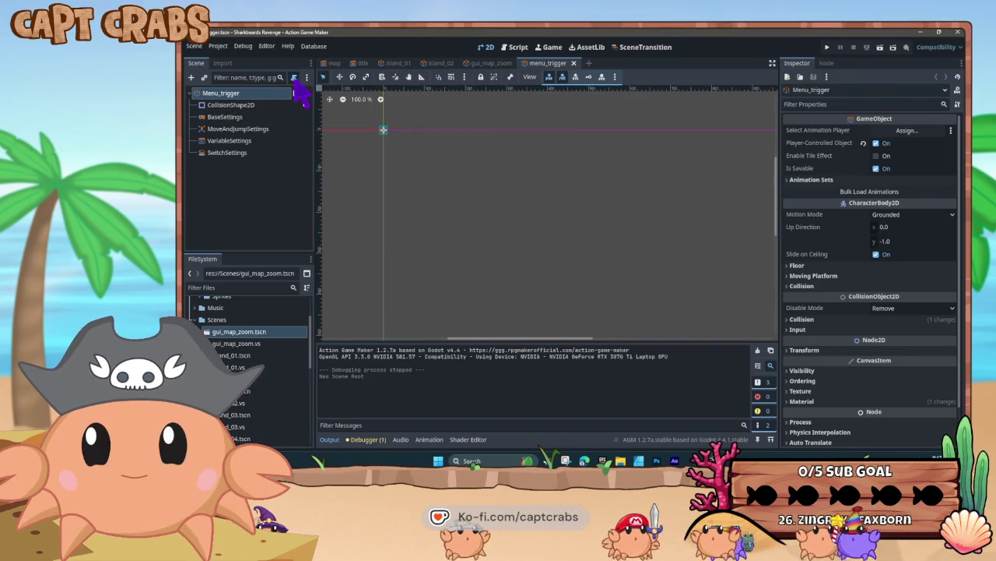
# Create the menu_trigger.vs visual script and rename its State001 node to IDLE.
pyautogui.click(535, 316)
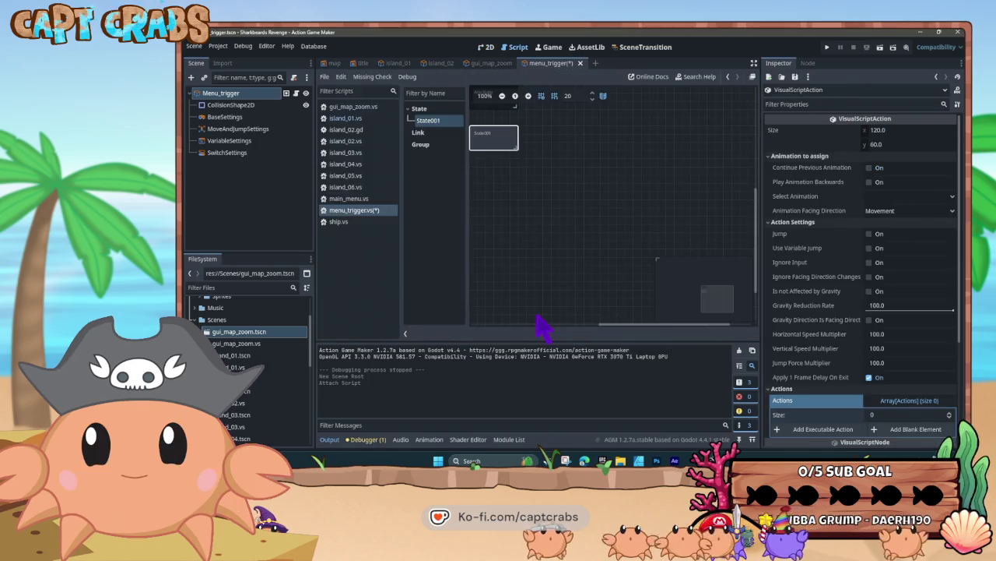
pyautogui.moveTo(488, 140); pyautogui.dragTo(521, 157)
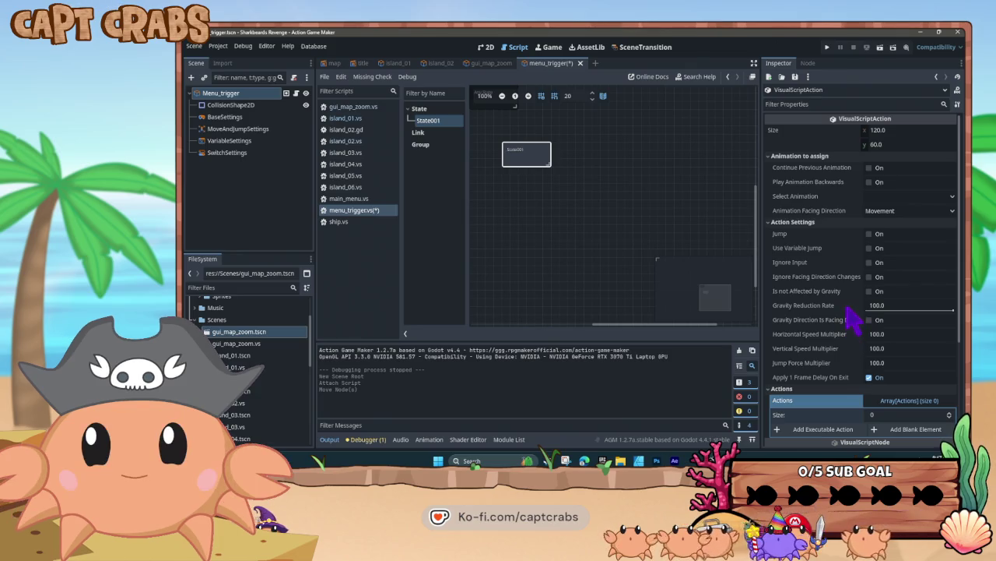
pyautogui.scroll(-5, 861, 303)
pyautogui.doubleClick(884, 318)
pyautogui.write('IDLE')
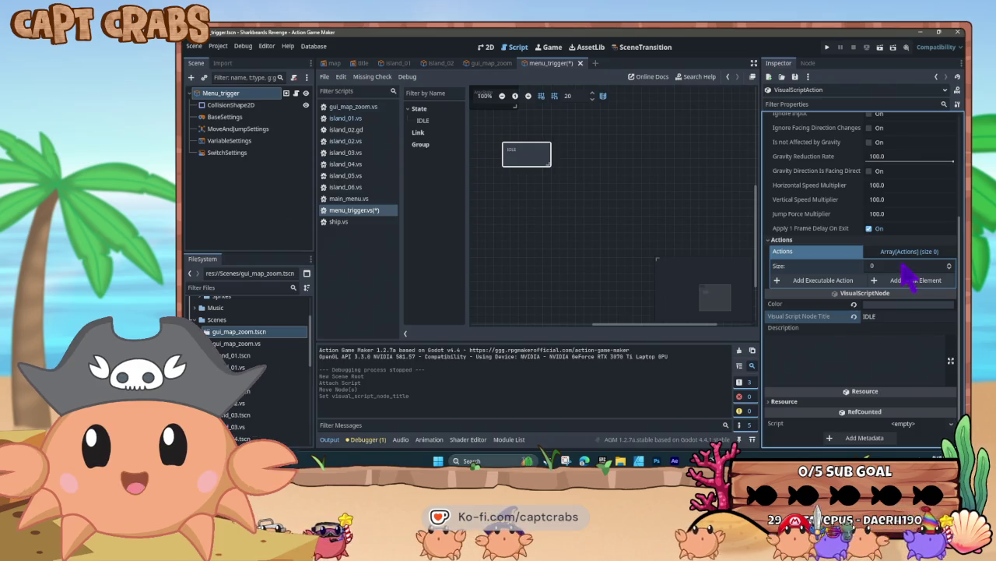
pyautogui.click(523, 155)
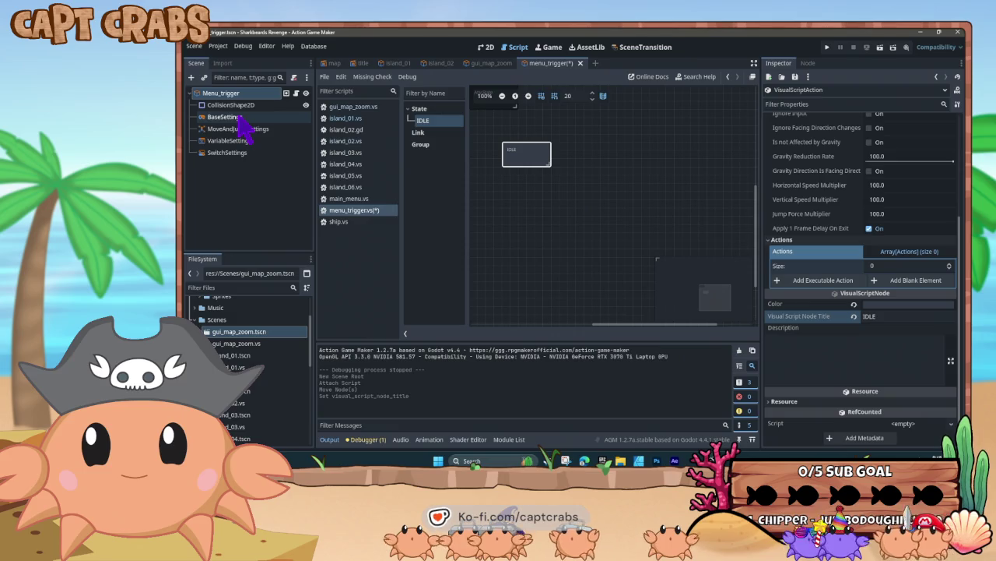
# Make the IDLE state not affected by gravity and paste a copy of it below.
pyautogui.click(232, 94)
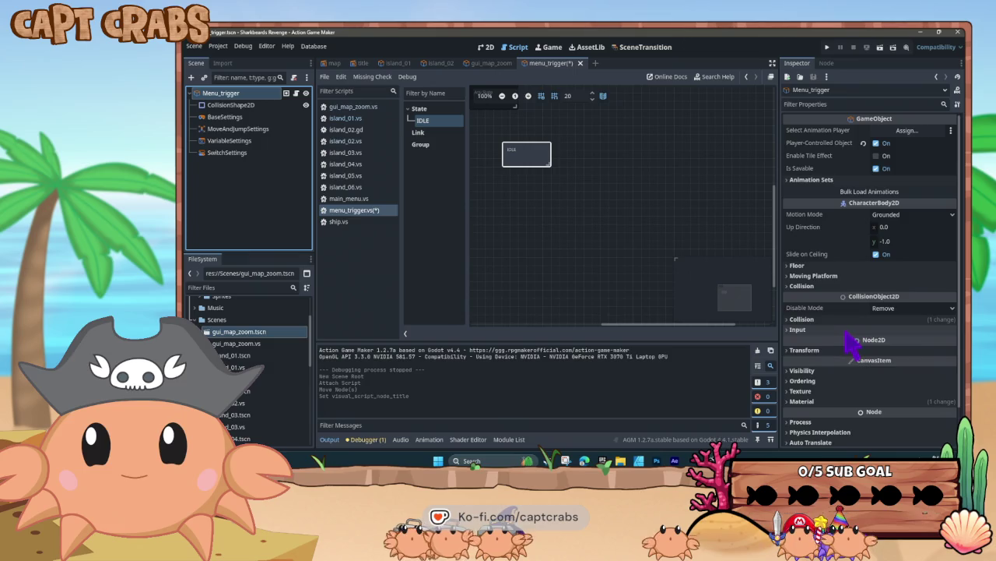
pyautogui.scroll(-2, 854, 341)
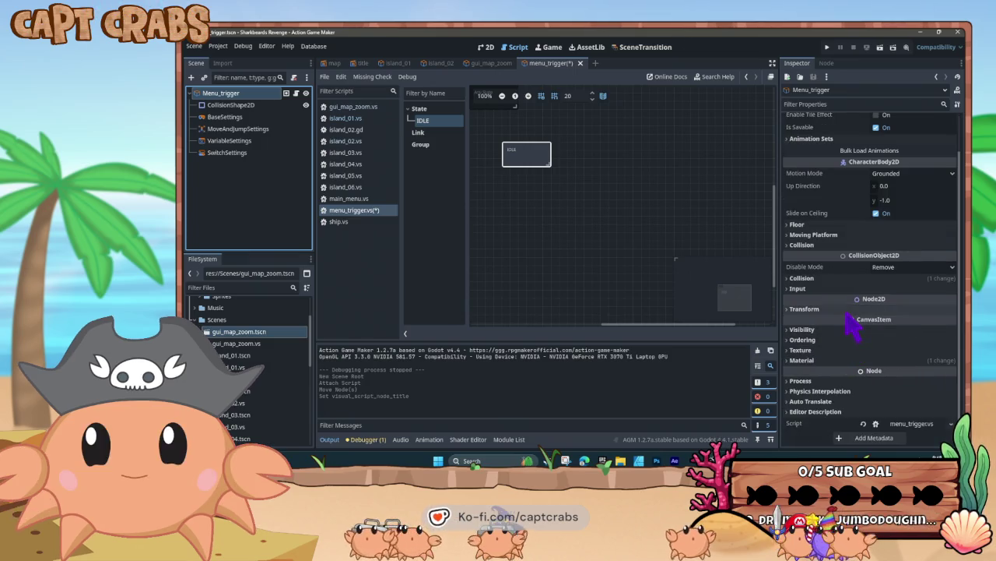
pyautogui.click(253, 117)
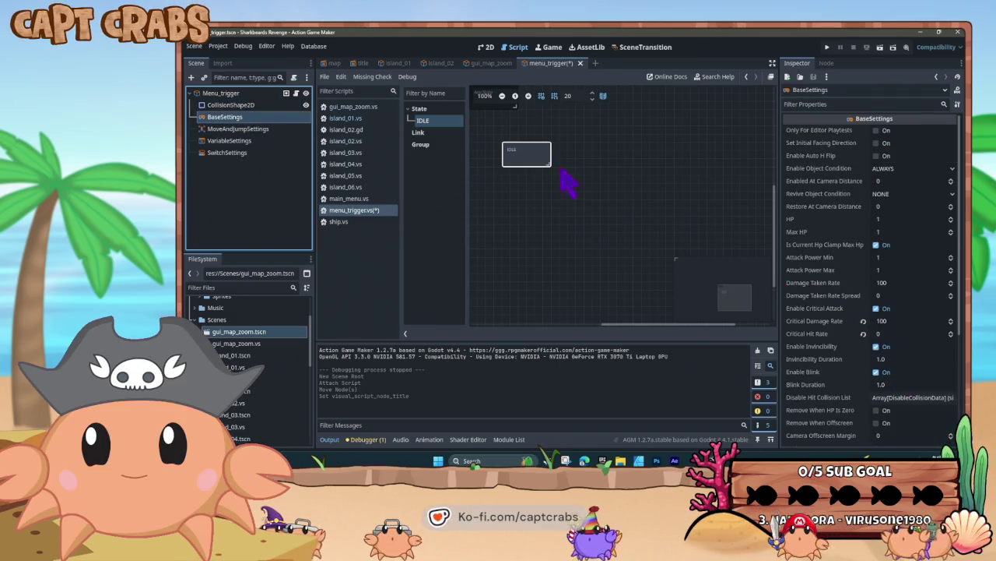
pyautogui.click(545, 162)
pyautogui.scroll(2, 802, 245)
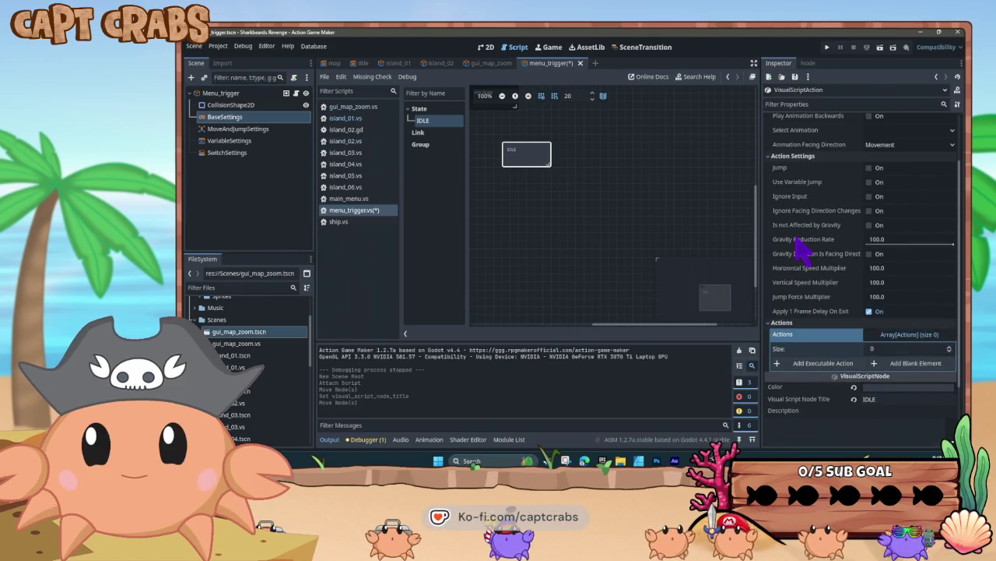
pyautogui.click(869, 225)
pyautogui.click(529, 155)
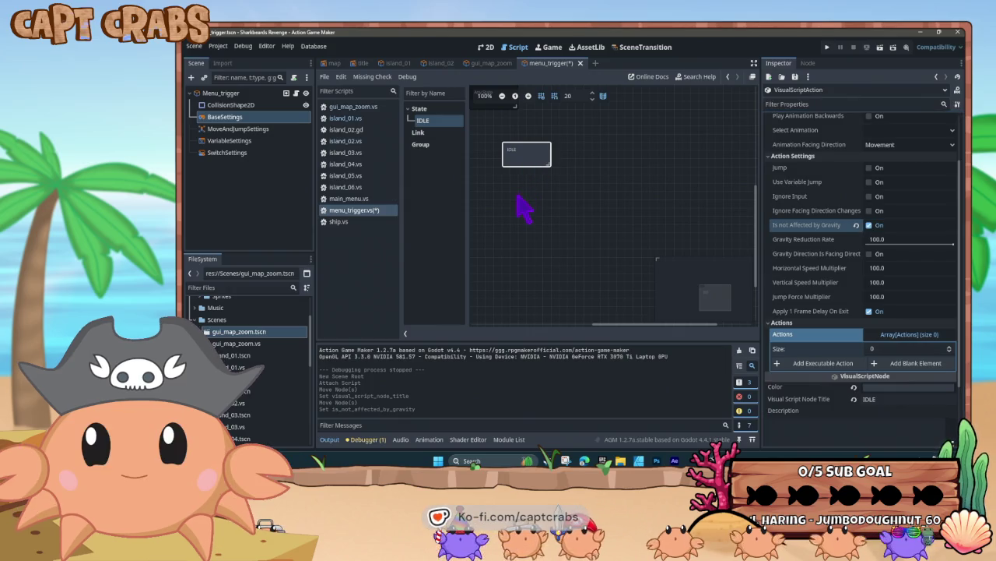
pyautogui.hotkey('ctrl', 'v')
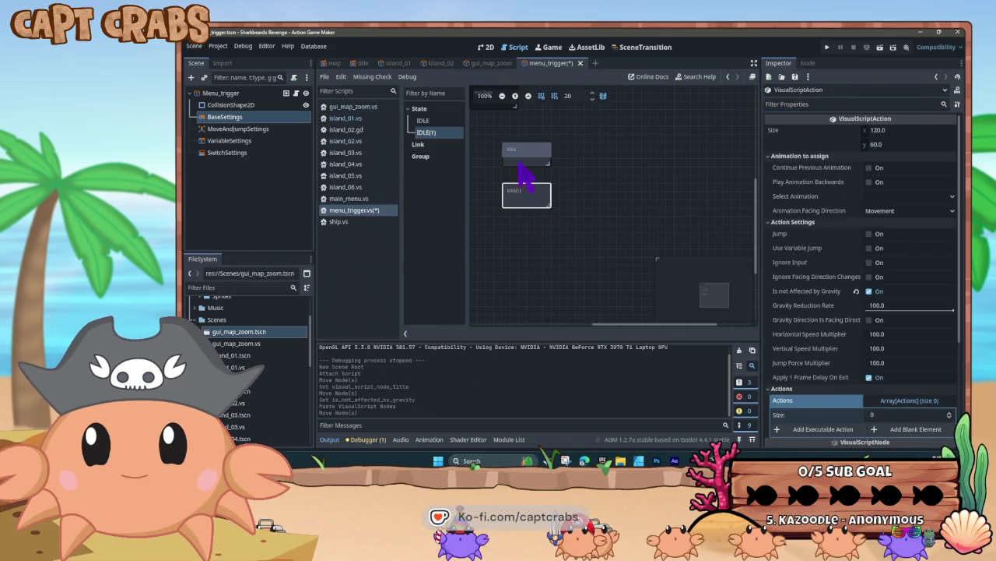
# Link IDLE to IDLE(1) and make the link trigger on input.
pyautogui.rightClick(517, 151)
pyautogui.click(541, 164)
pyautogui.click(534, 194)
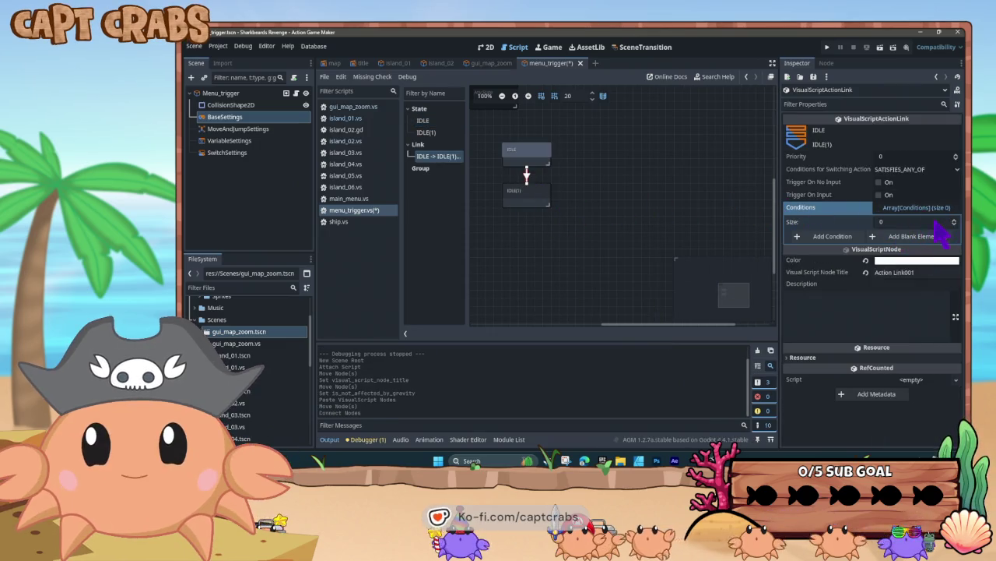
pyautogui.click(884, 194)
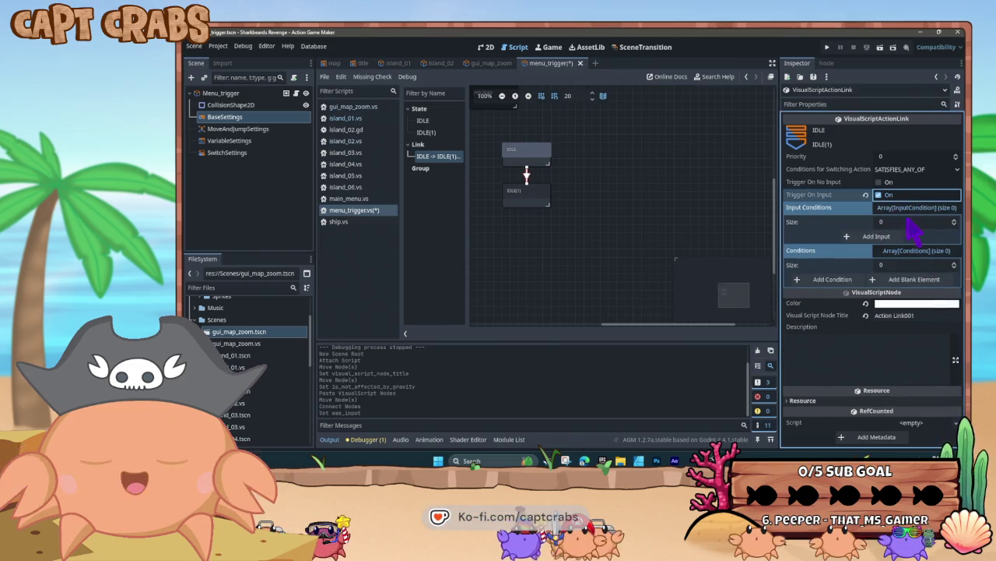
# Add a new input condition requiring the registered key up being pressed.
pyautogui.click(921, 209)
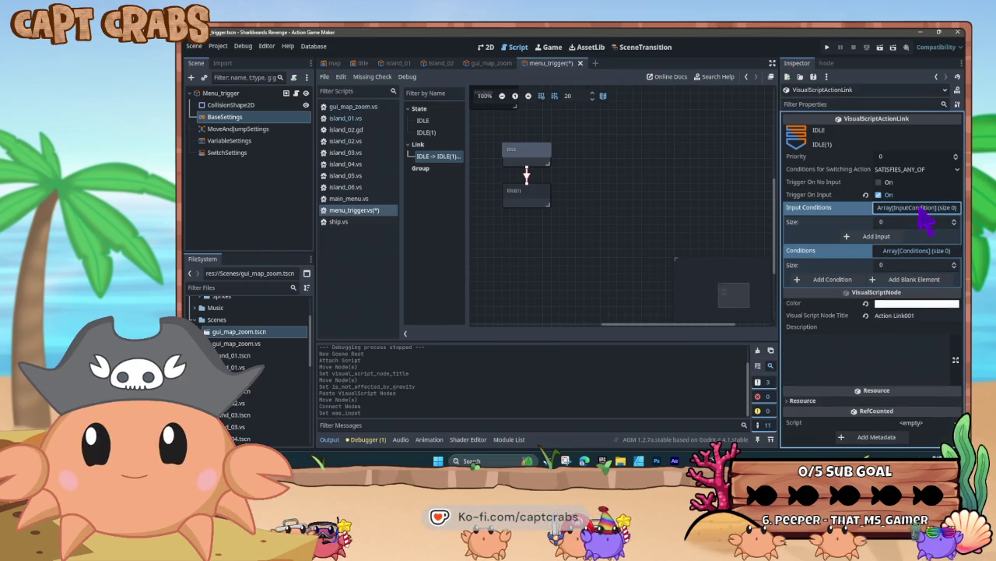
pyautogui.click(904, 234)
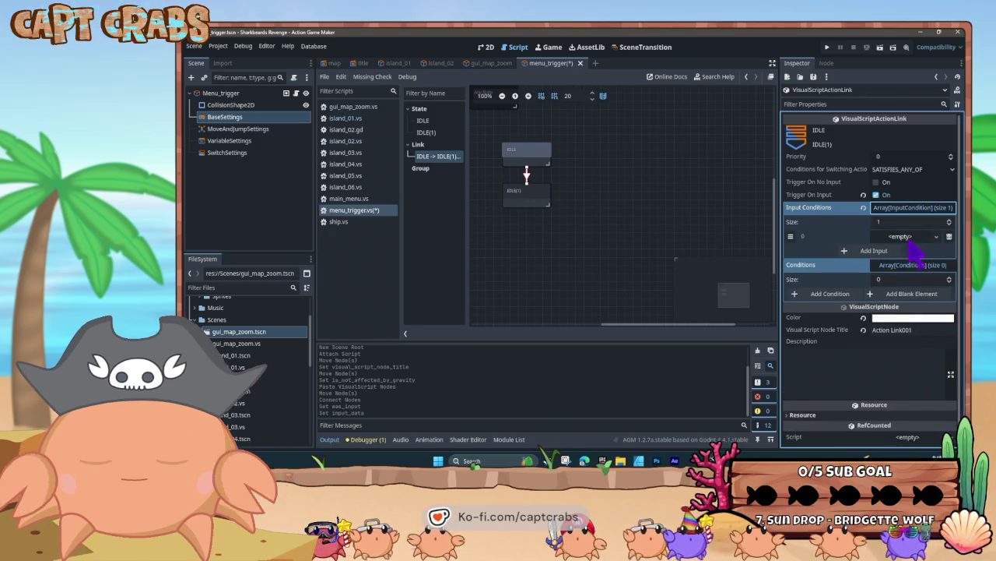
pyautogui.click(911, 238)
pyautogui.click(924, 251)
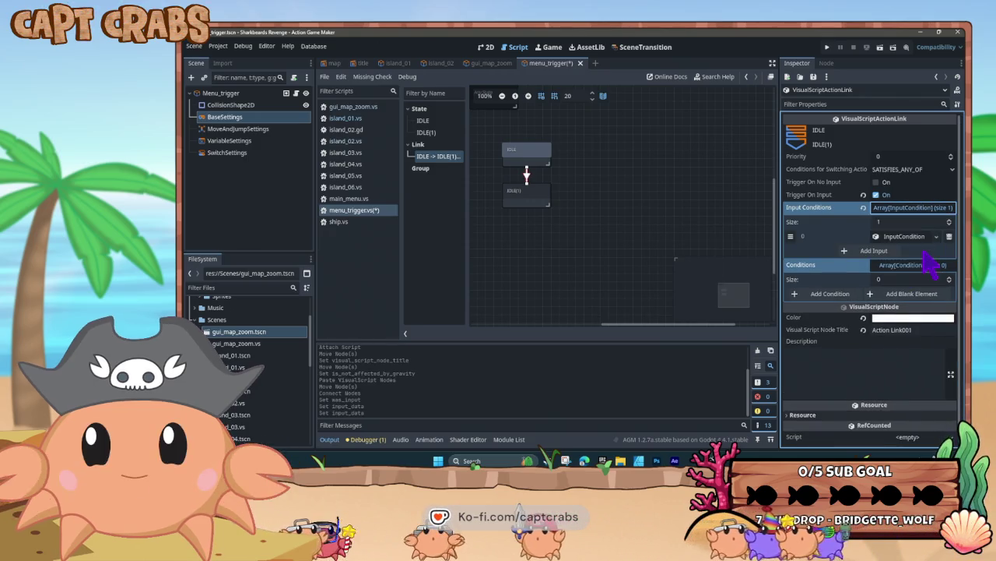
pyautogui.click(903, 237)
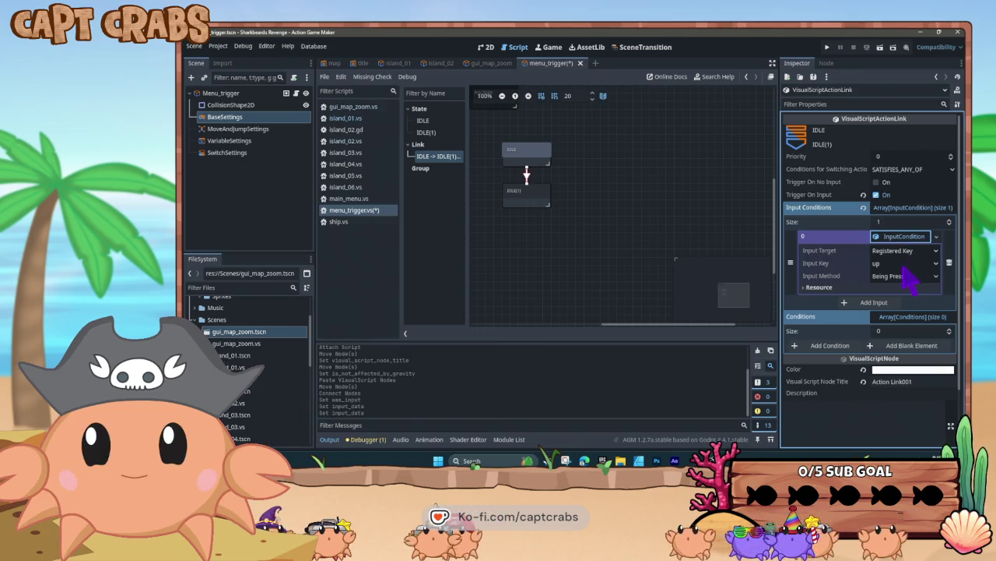
pyautogui.click(903, 264)
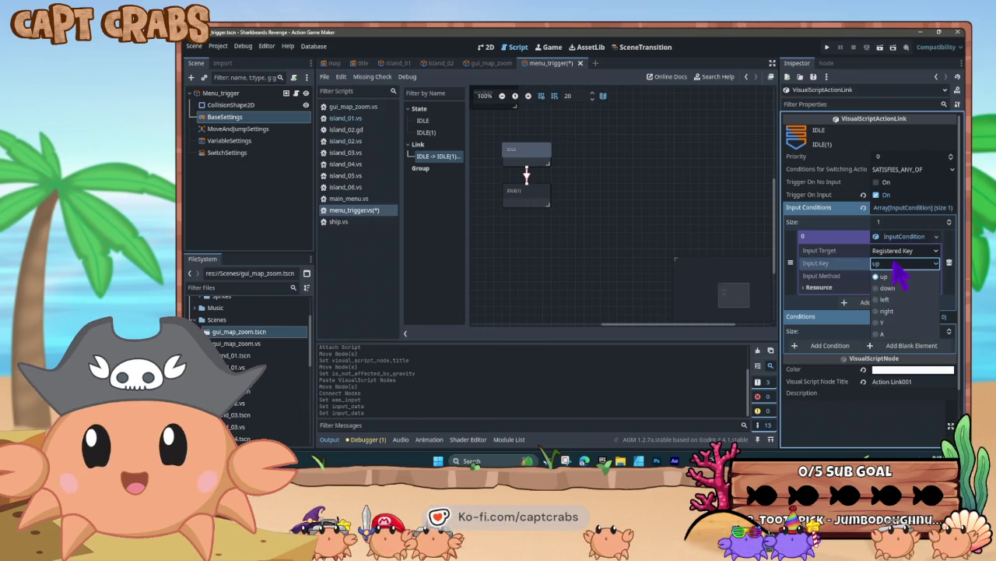
pyautogui.click(895, 265)
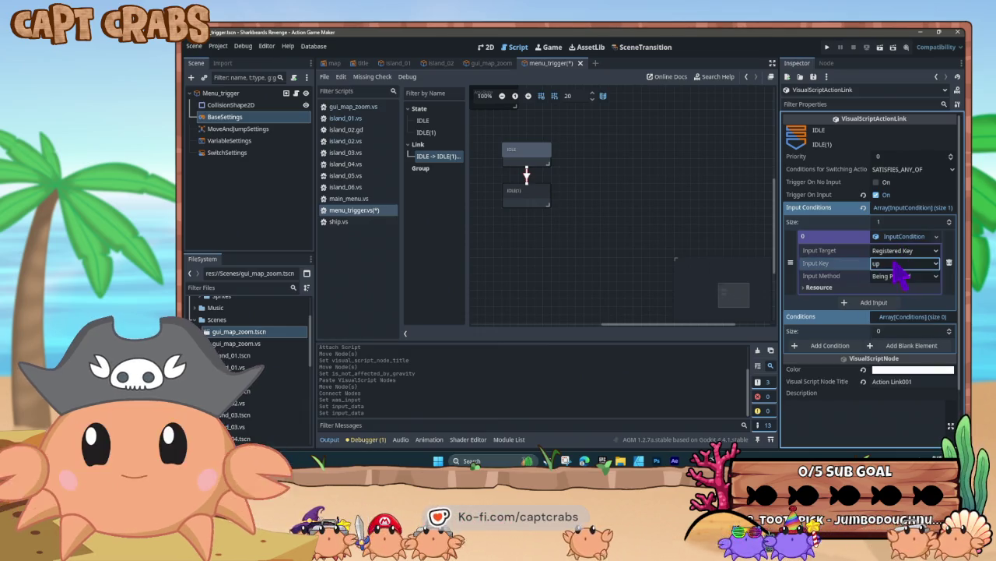
pyautogui.click(219, 47)
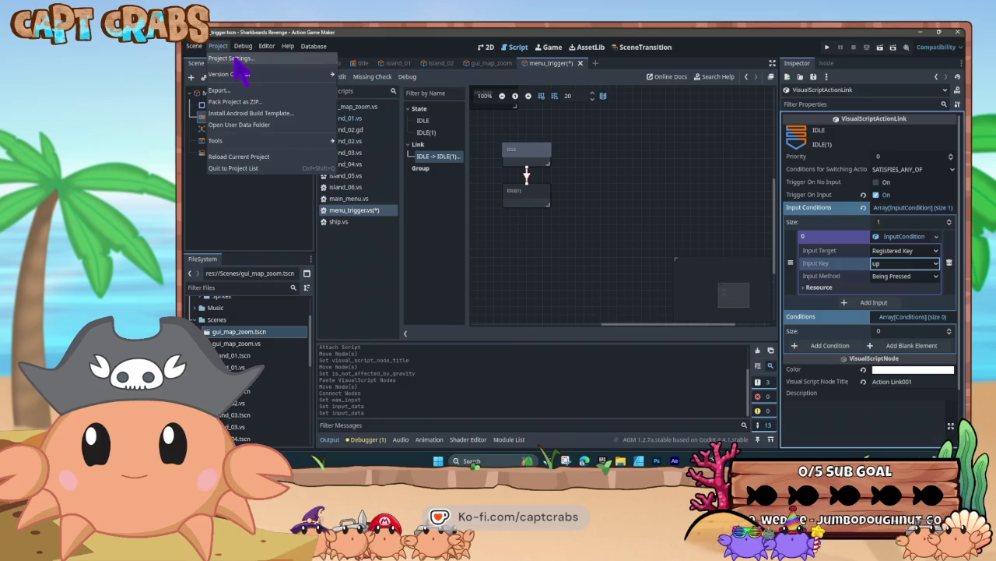
# Add a new input action named Start in the project's Input Map.
pyautogui.click(237, 61)
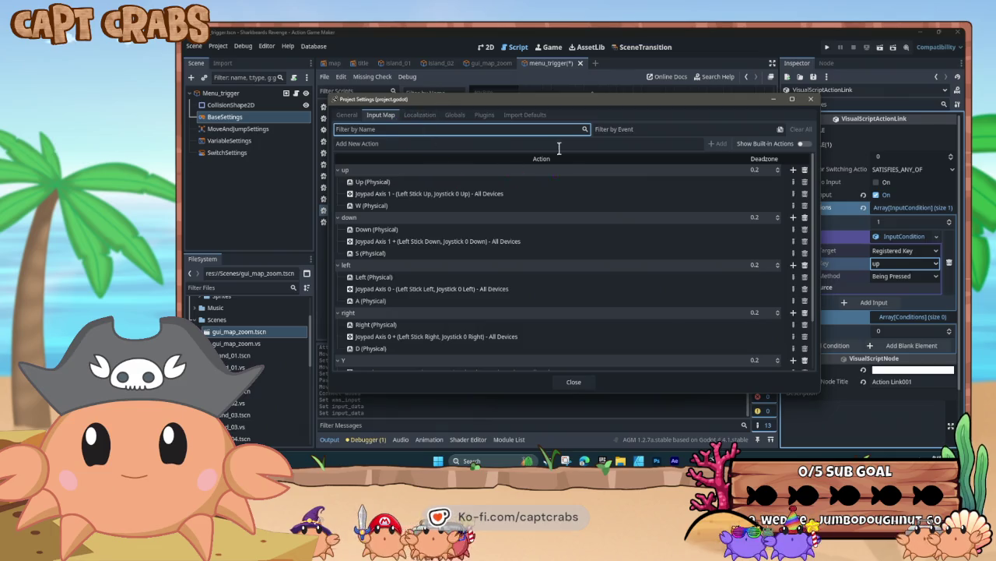
pyautogui.click(531, 144)
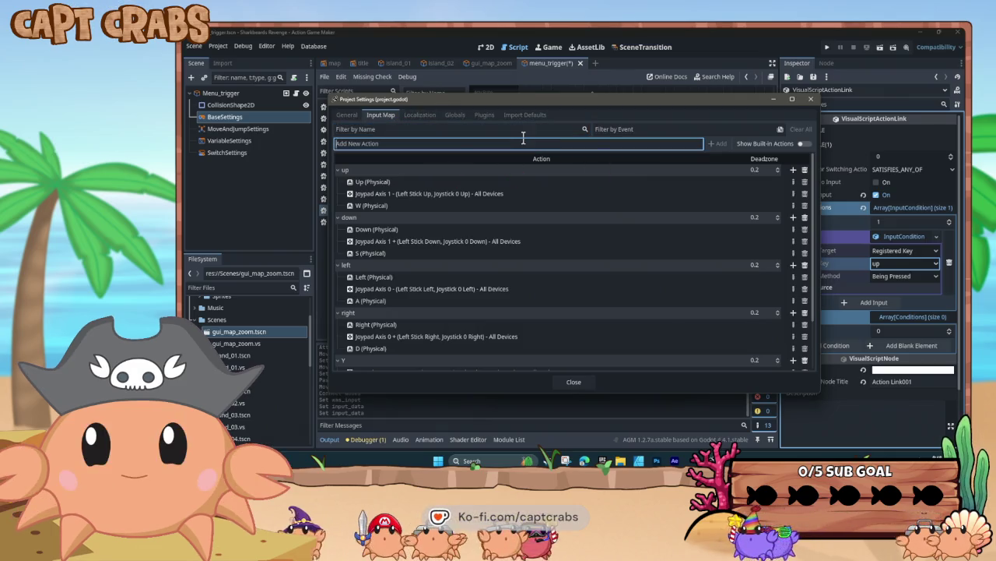
pyautogui.write('Start')
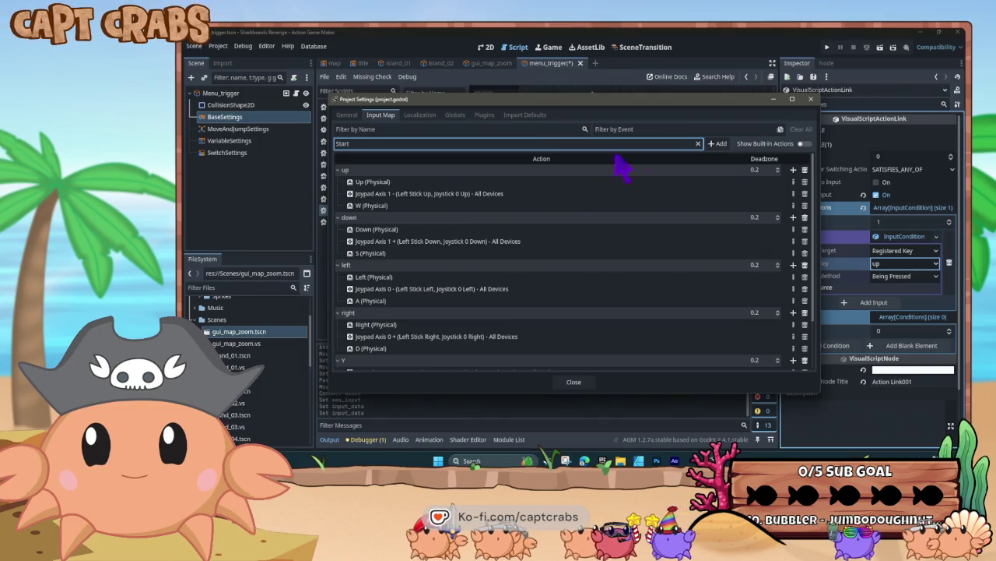
pyautogui.click(713, 143)
pyautogui.scroll(-2, 592, 296)
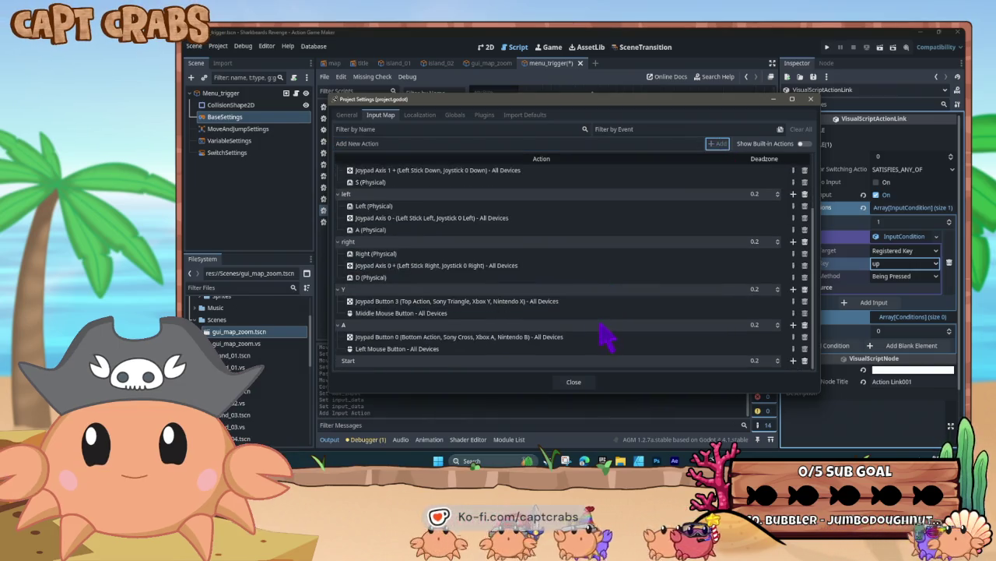
# Bind the Enter key to the Start action.
pyautogui.click(793, 361)
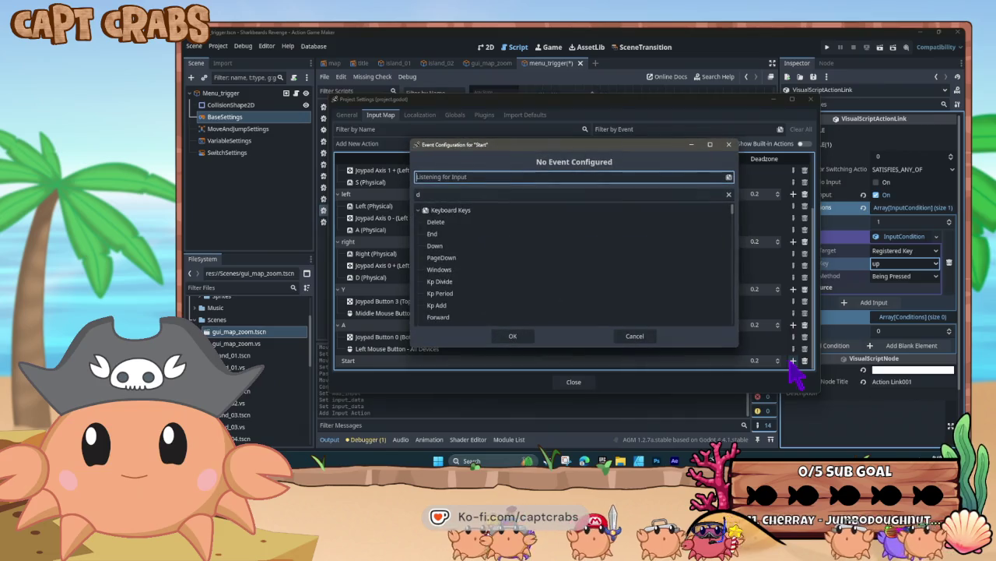
pyautogui.write('d')
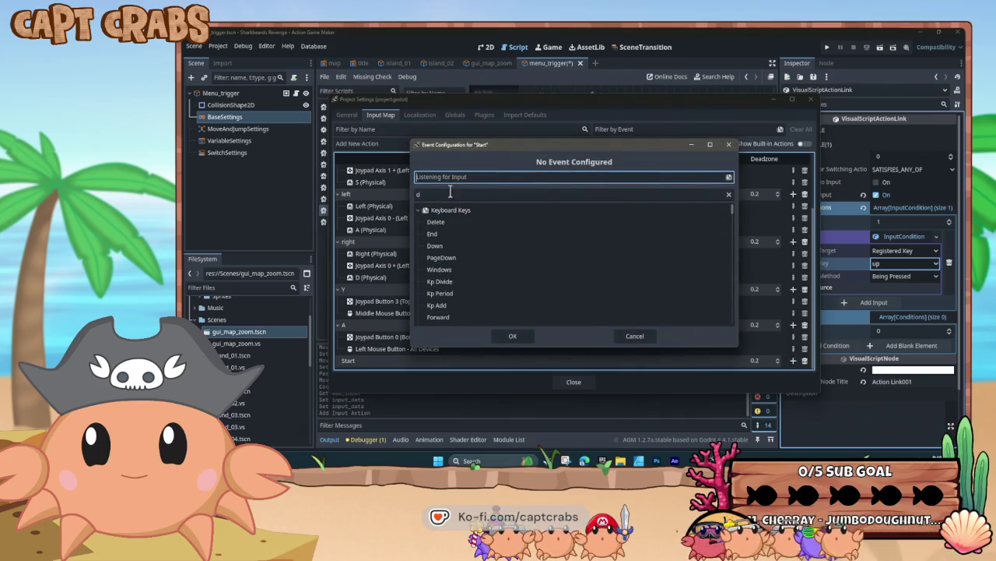
pyautogui.click(450, 193)
pyautogui.press('BackSpace')
pyautogui.write('ent')
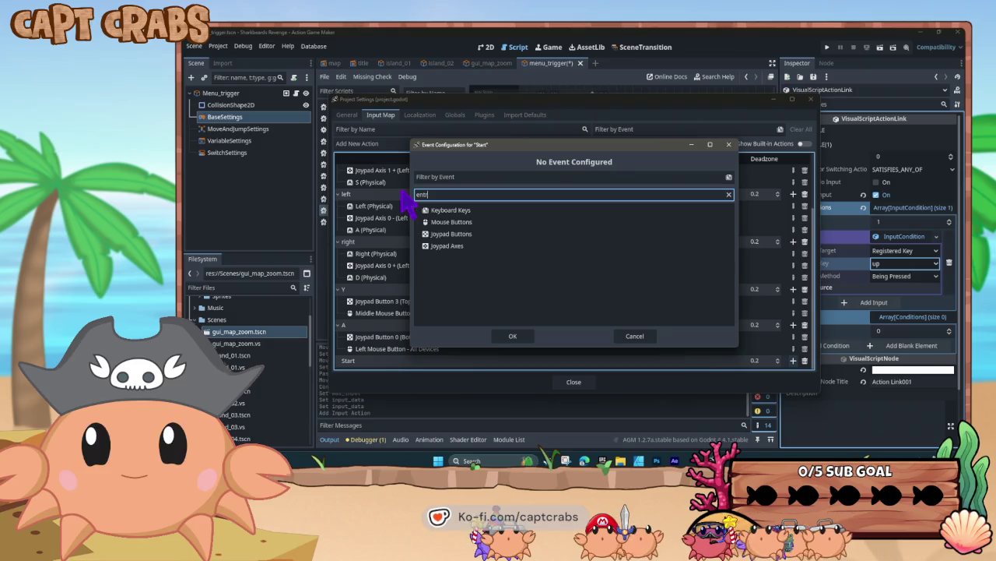
pyautogui.click(436, 221)
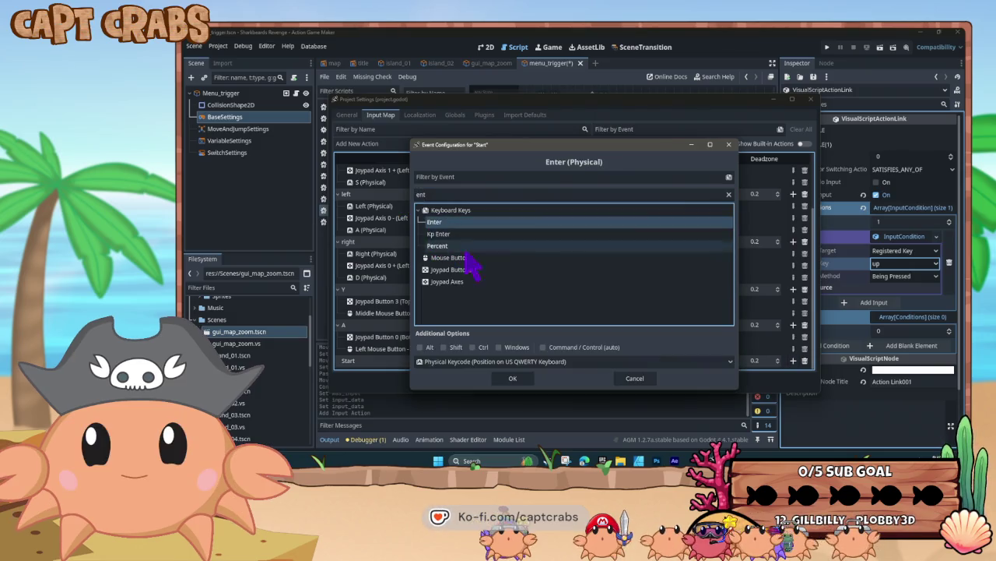
pyautogui.click(514, 380)
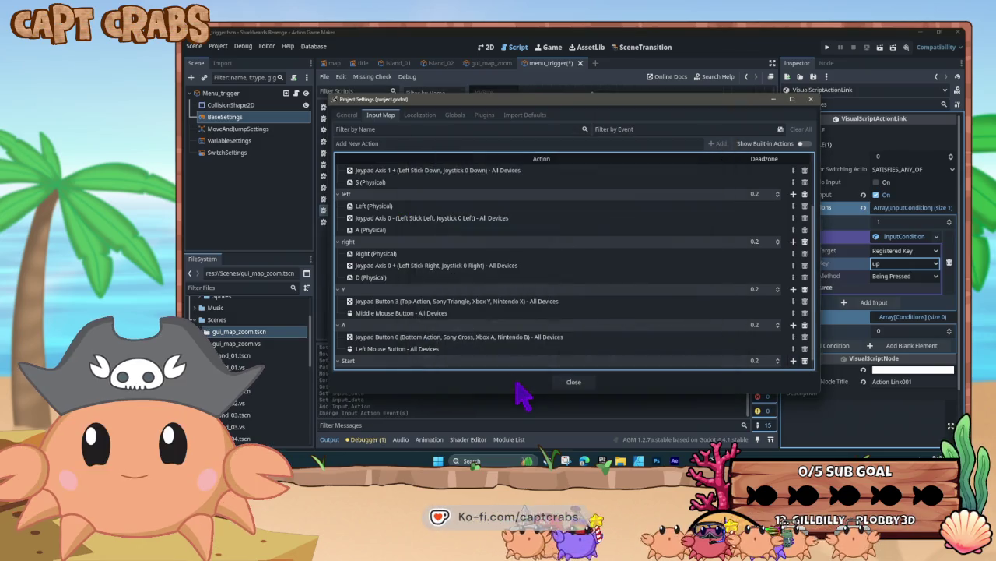
# Add Joypad Button 6 (Start, Xbox Menu, Nintendo +) as a second Start binding.
pyautogui.click(793, 348)
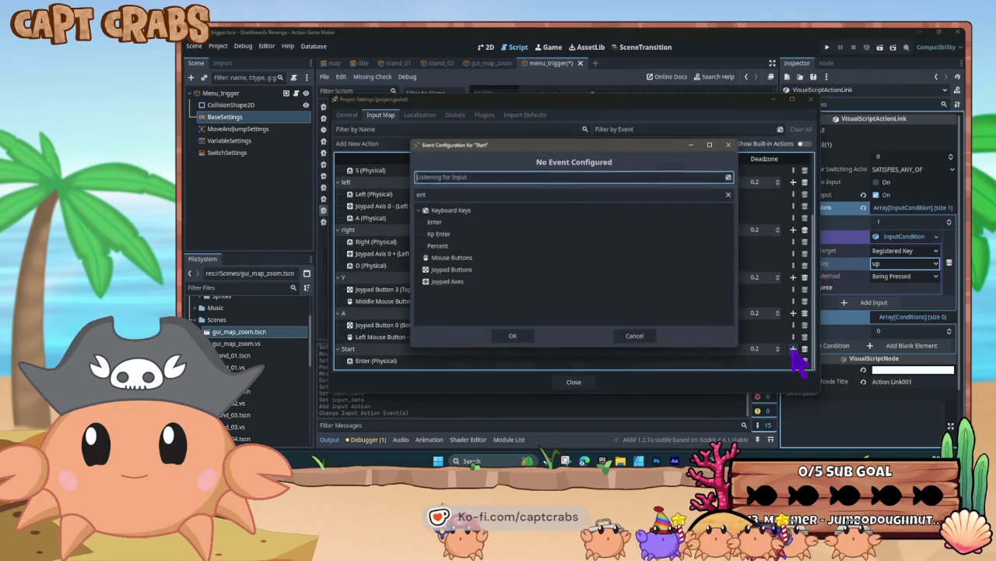
pyautogui.click(452, 177)
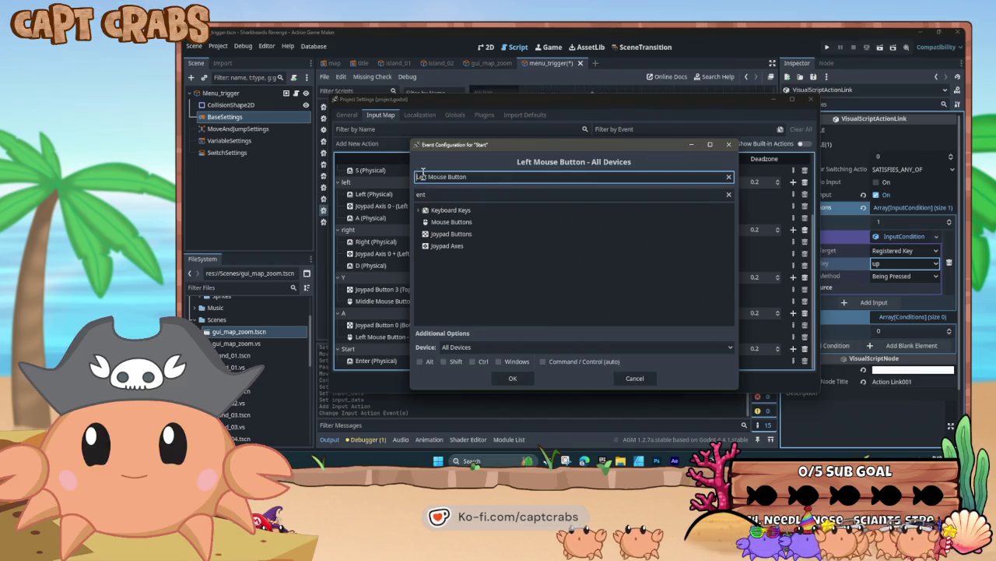
pyautogui.click(420, 235)
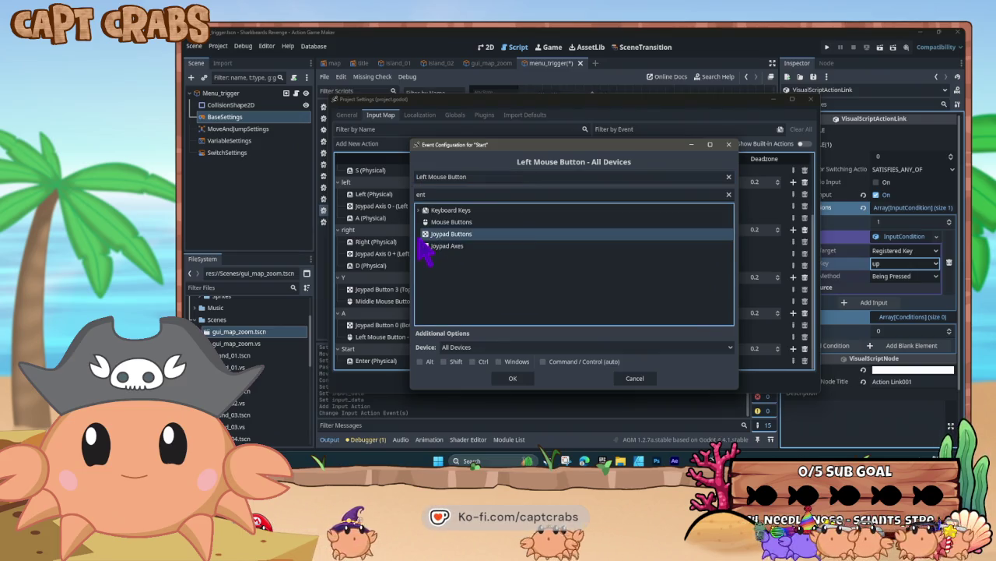
pyautogui.press('BackSpace')
pyautogui.press('BackSpace')
pyautogui.press('BackSpace')
pyautogui.click(419, 235)
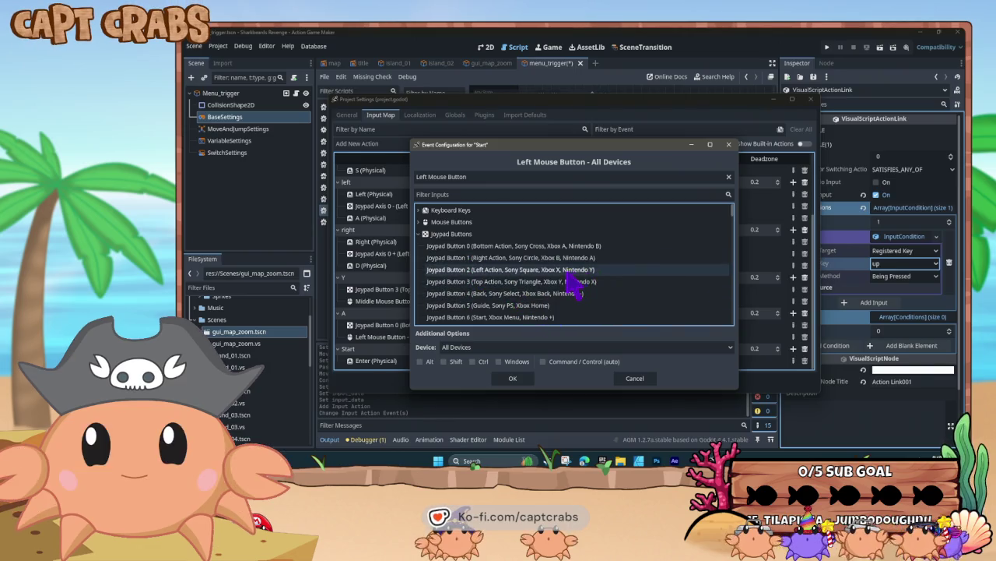
pyautogui.scroll(-1, 572, 306)
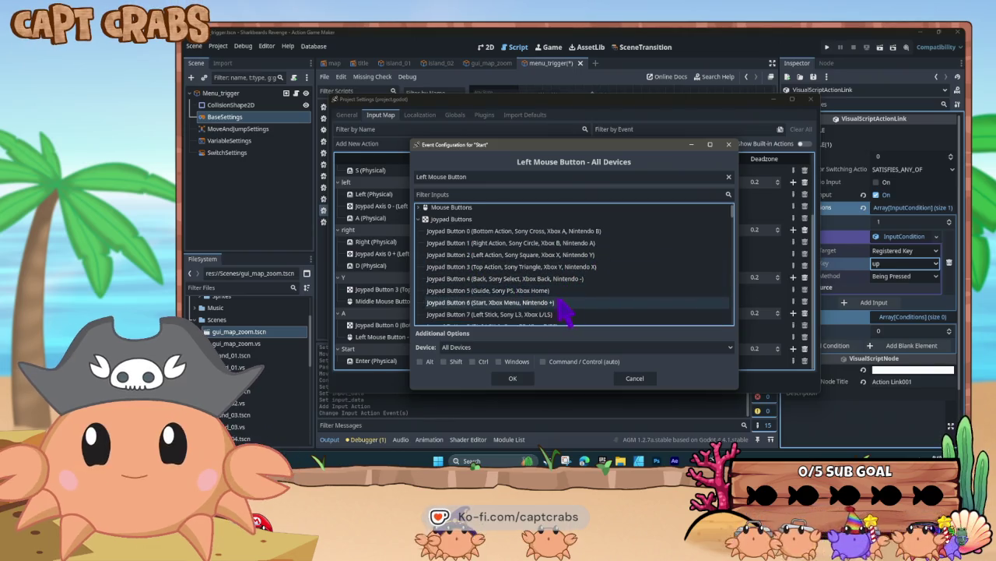
pyautogui.click(551, 303)
pyautogui.click(514, 378)
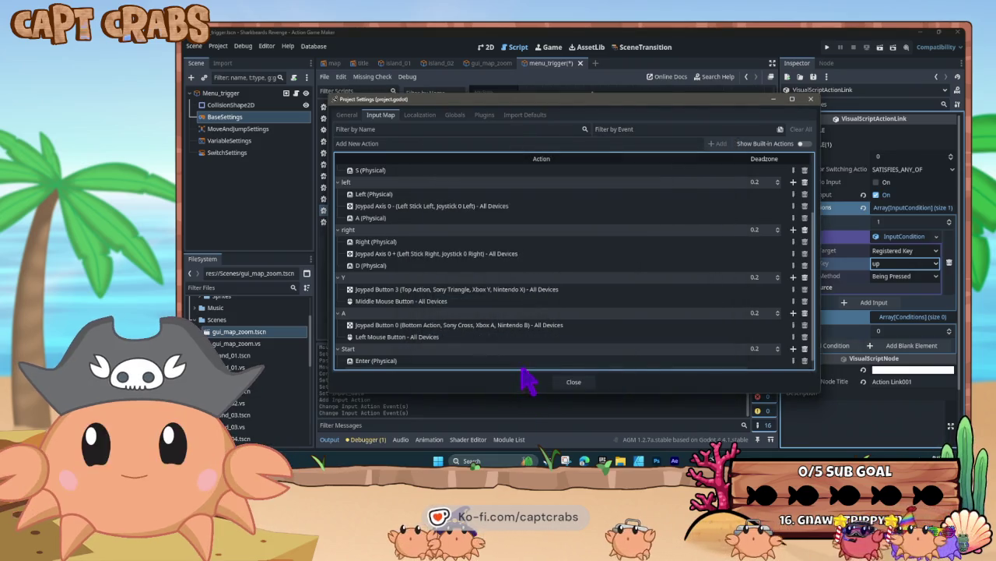
pyautogui.scroll(-2, 534, 350)
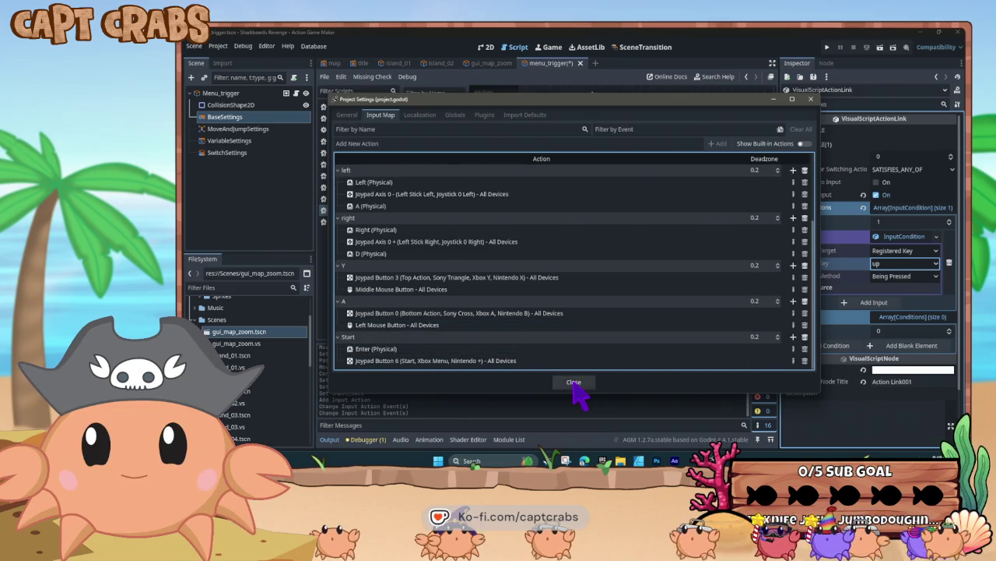
# Close Project Settings and set the IDLE-to-IDLE(1) link to Start input, Moment Pressed.
pyautogui.click(574, 383)
pyautogui.click(887, 265)
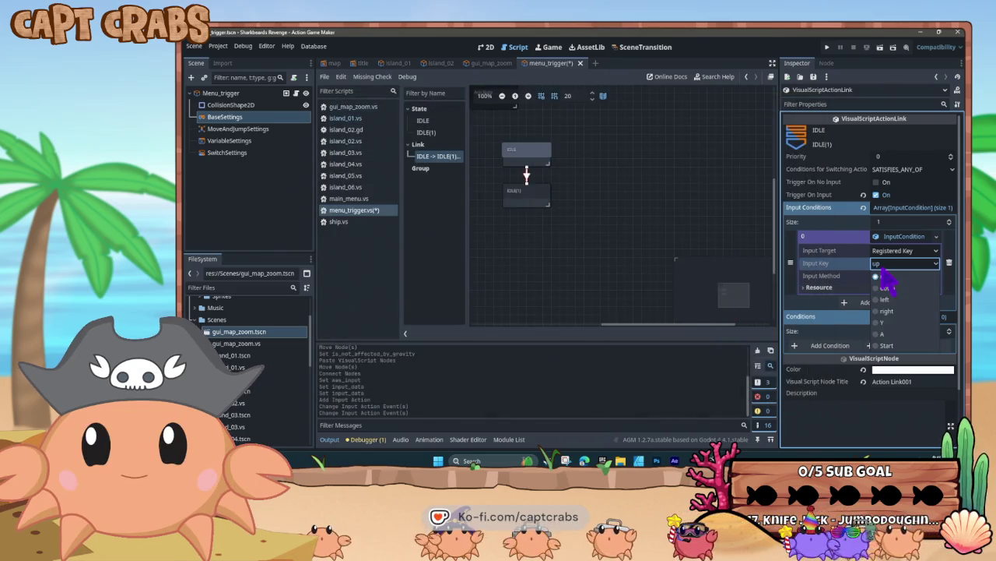
pyautogui.click(888, 345)
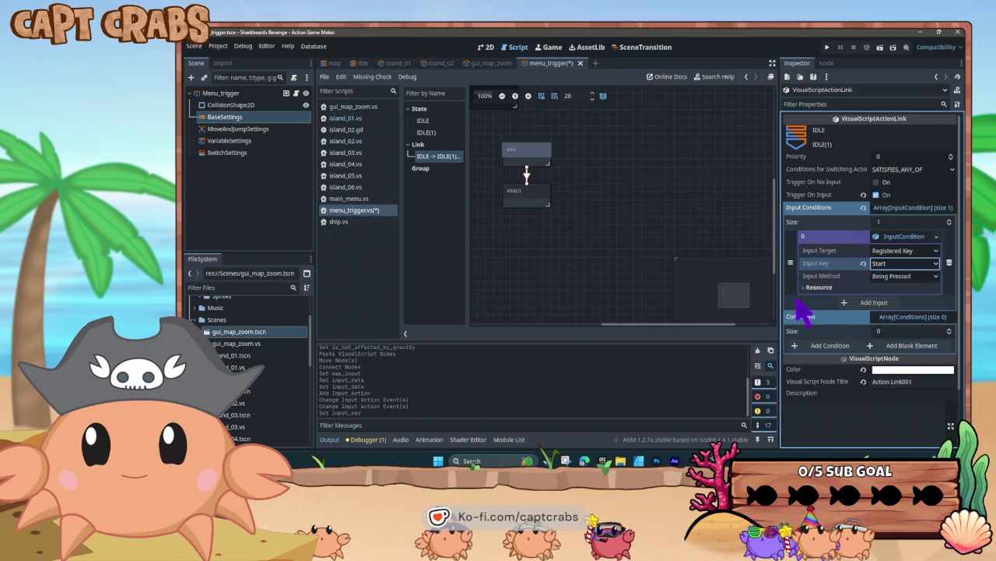
pyautogui.click(903, 275)
pyautogui.click(899, 307)
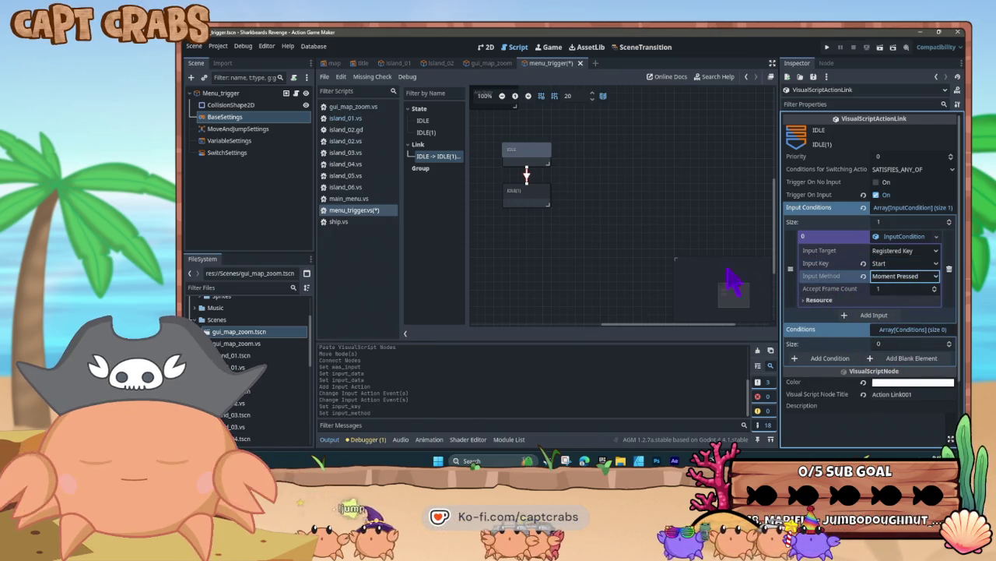
pyautogui.moveTo(532, 197); pyautogui.dragTo(526, 224)
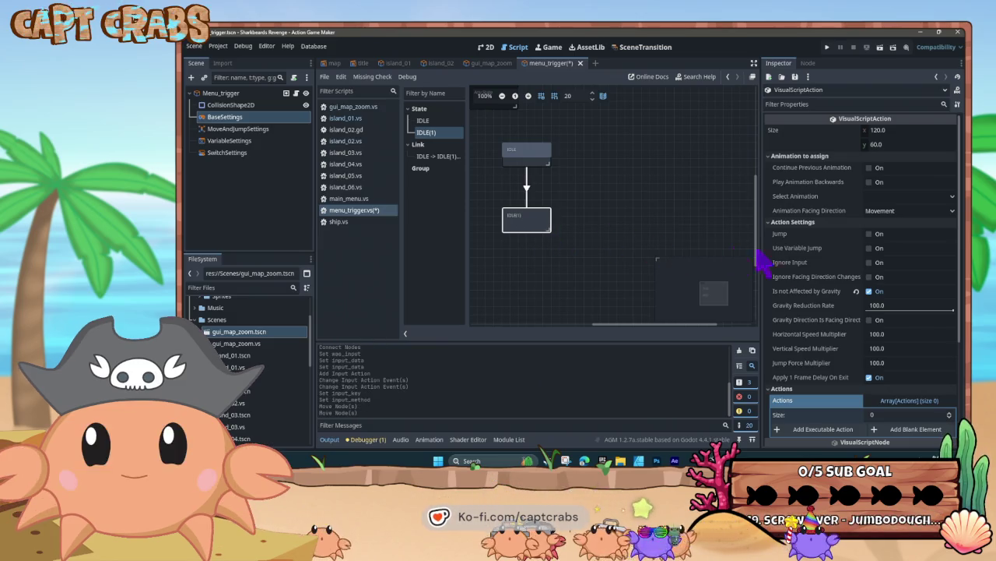
# Choose an OpenMenu action for IDLE(1) pointing at res://Scenes/pause_menu.tscn.
pyautogui.click(883, 404)
pyautogui.click(884, 401)
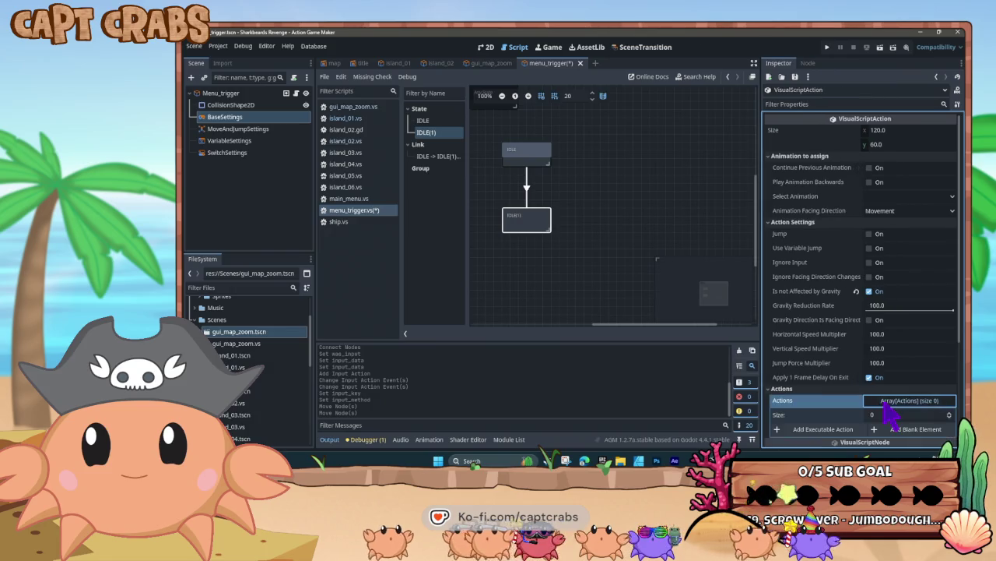
pyautogui.click(826, 348)
pyautogui.write('audio')
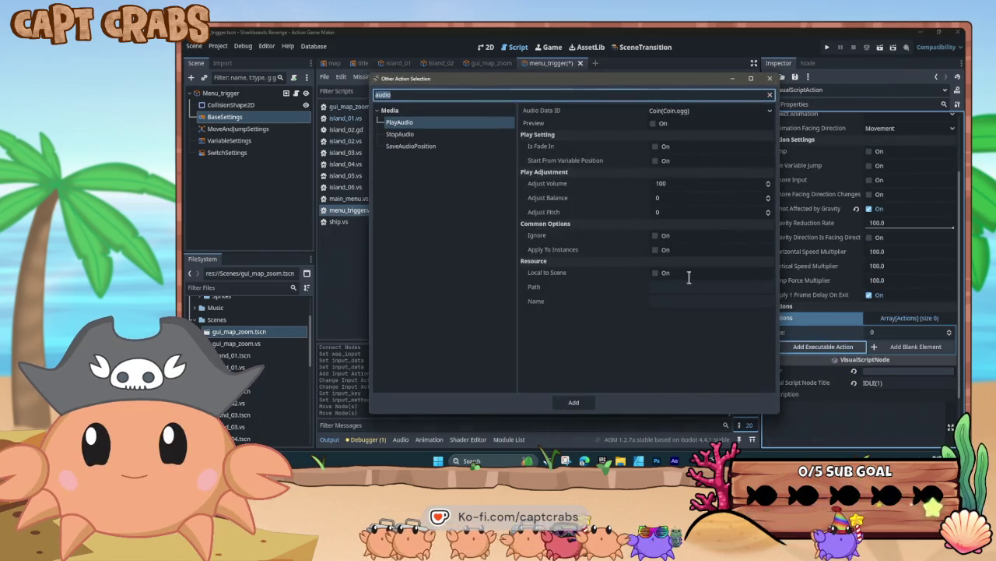
pyautogui.write('menu')
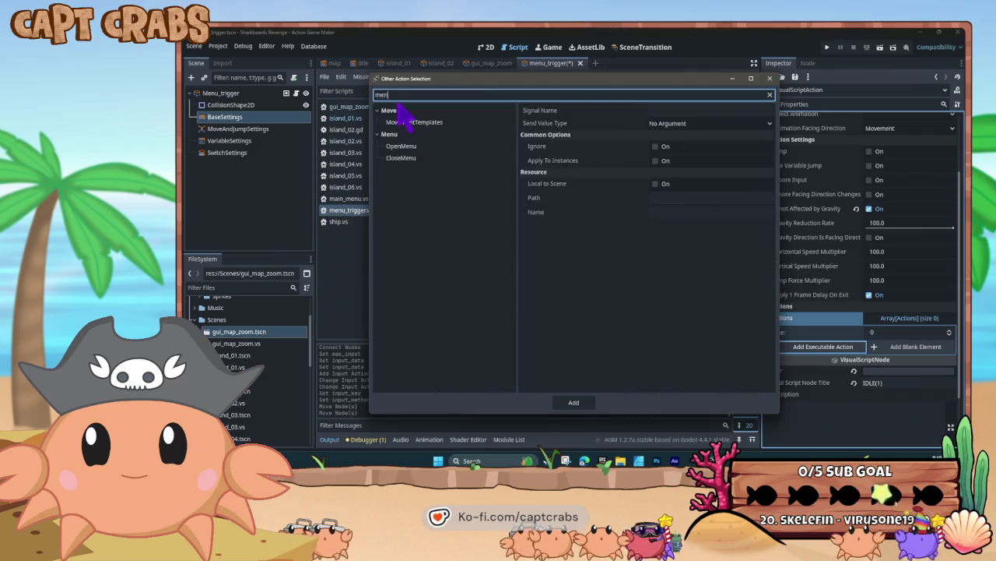
pyautogui.click(400, 123)
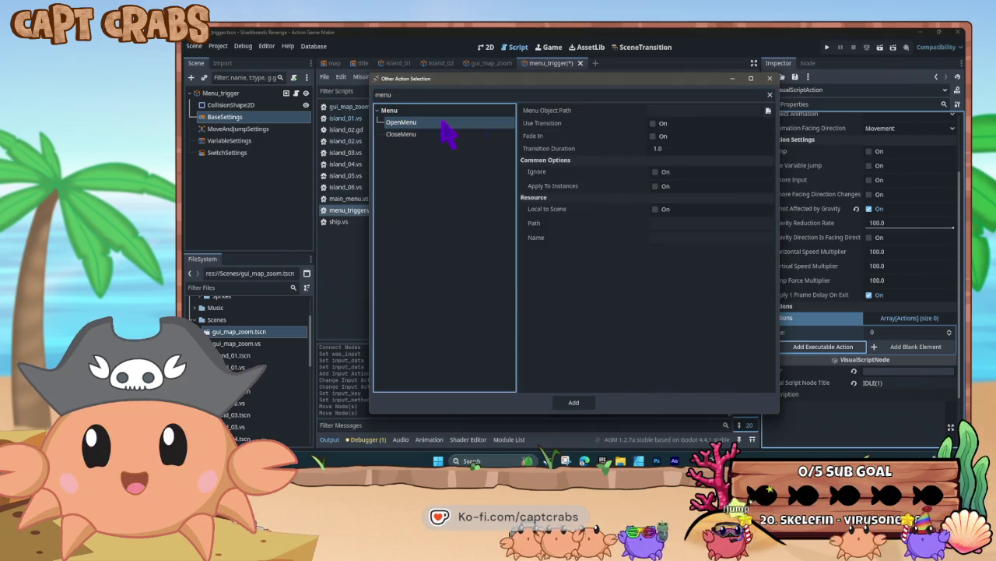
pyautogui.click(768, 111)
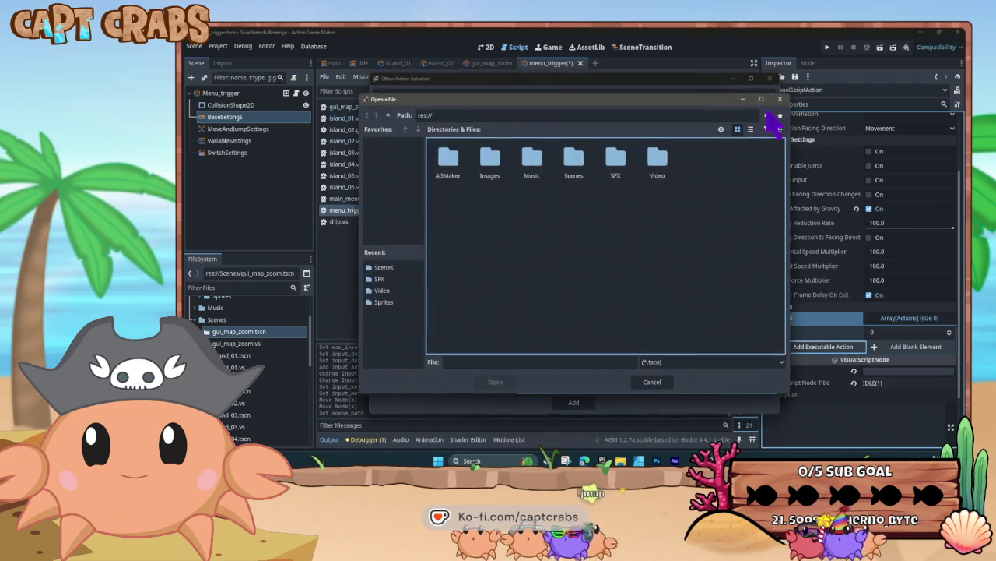
pyautogui.doubleClick(580, 165)
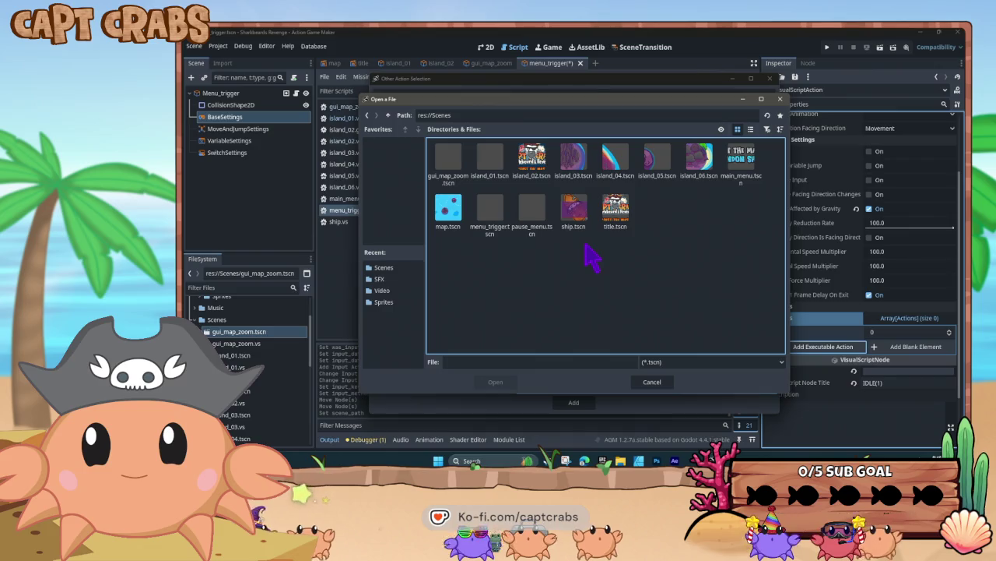
pyautogui.doubleClick(532, 209)
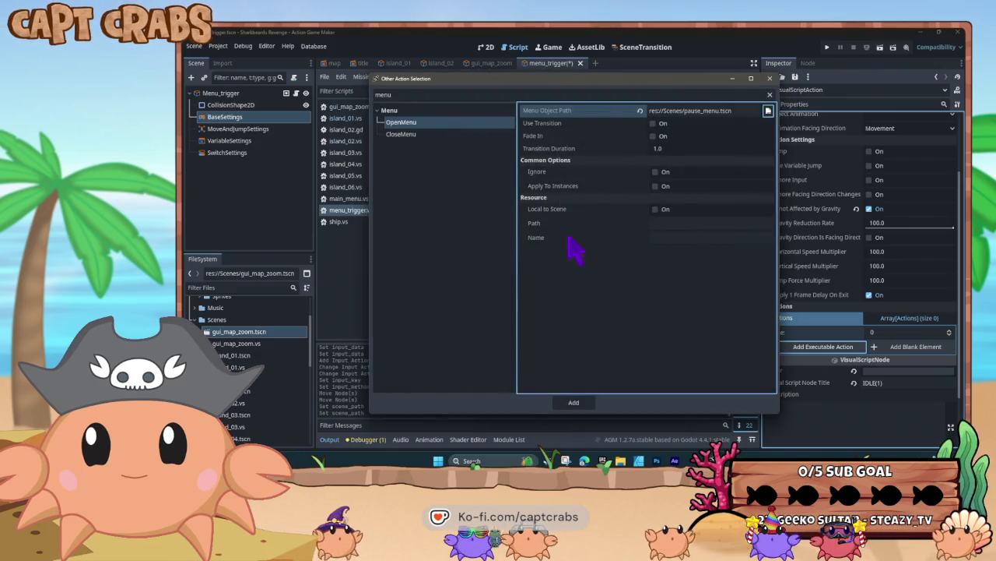
# Enable a Slide Up transition for the menu and add the OpenMenu action.
pyautogui.click(654, 123)
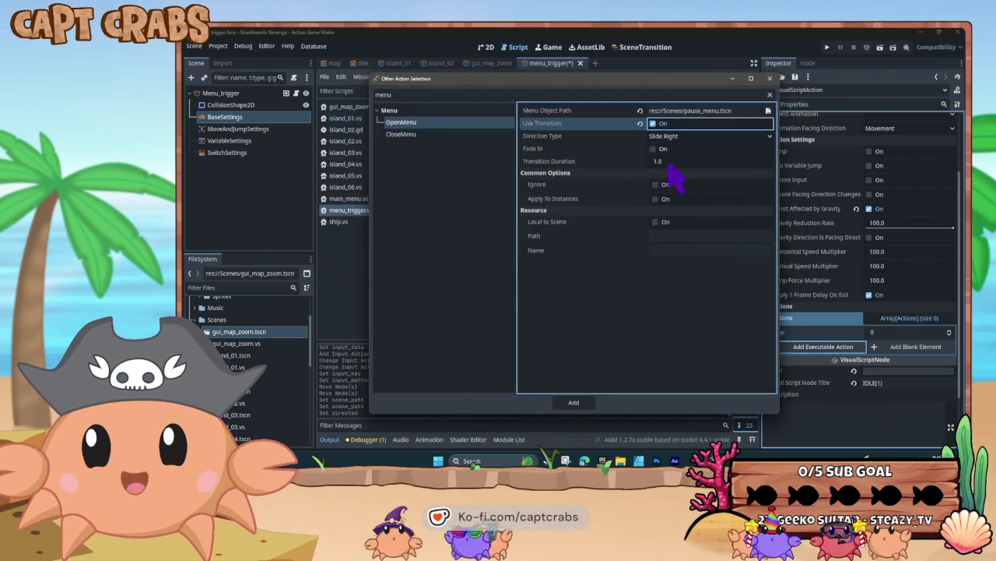
pyautogui.click(661, 137)
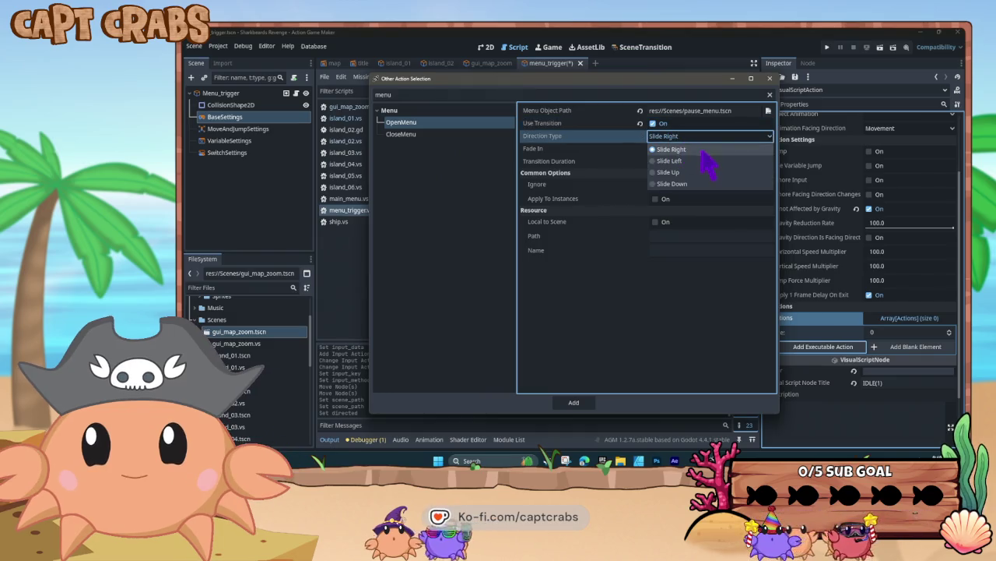
pyautogui.click(688, 172)
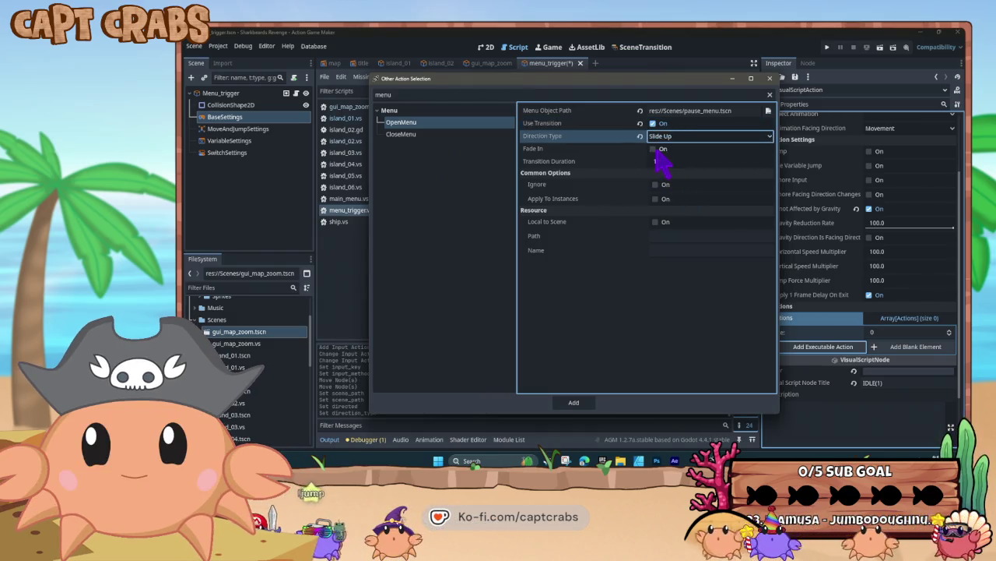
pyautogui.click(655, 150)
pyautogui.click(655, 150)
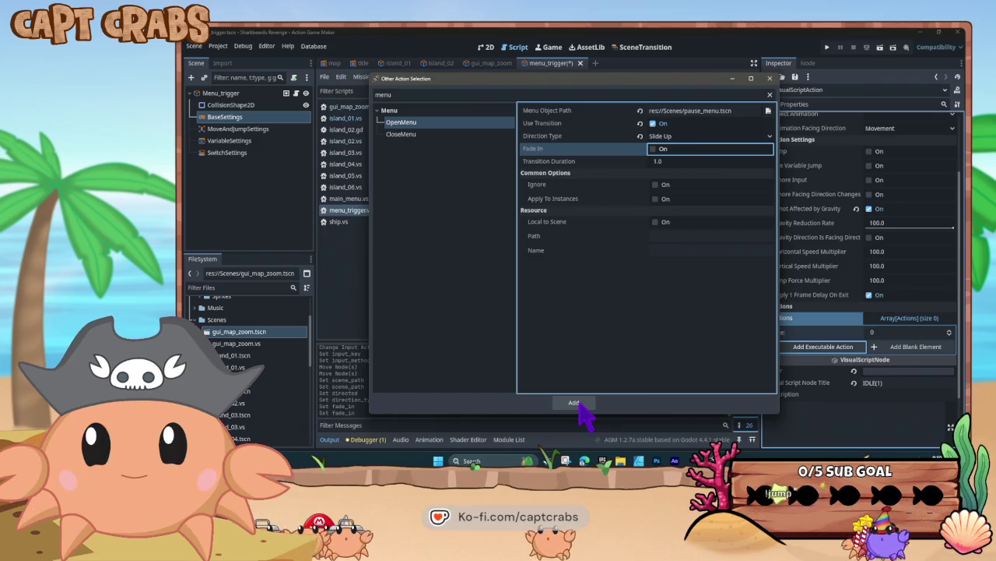
pyautogui.click(580, 405)
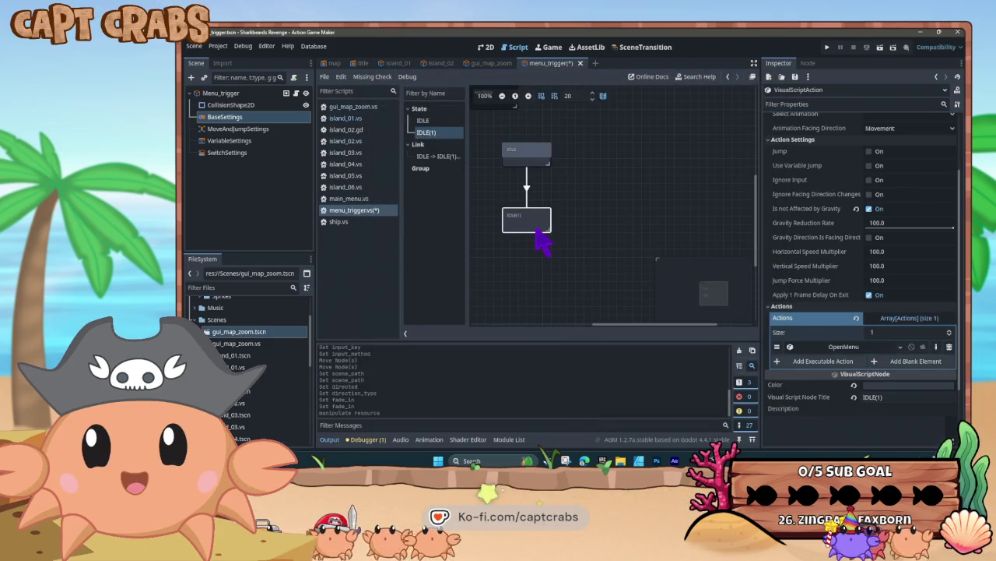
# Title the menu-opening state 'Open Menu'.
pyautogui.tripleClick(884, 396)
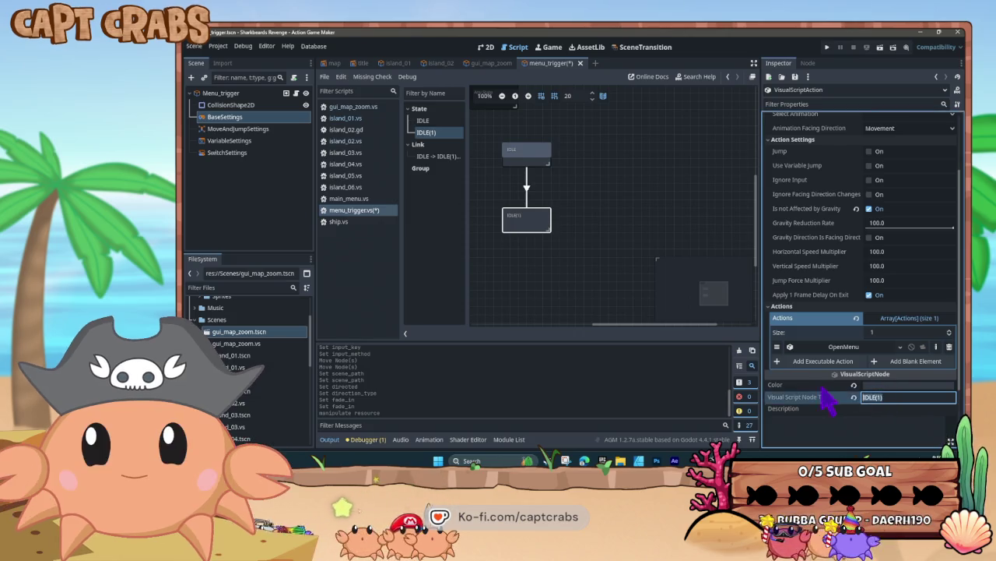
pyautogui.write('Open Menu')
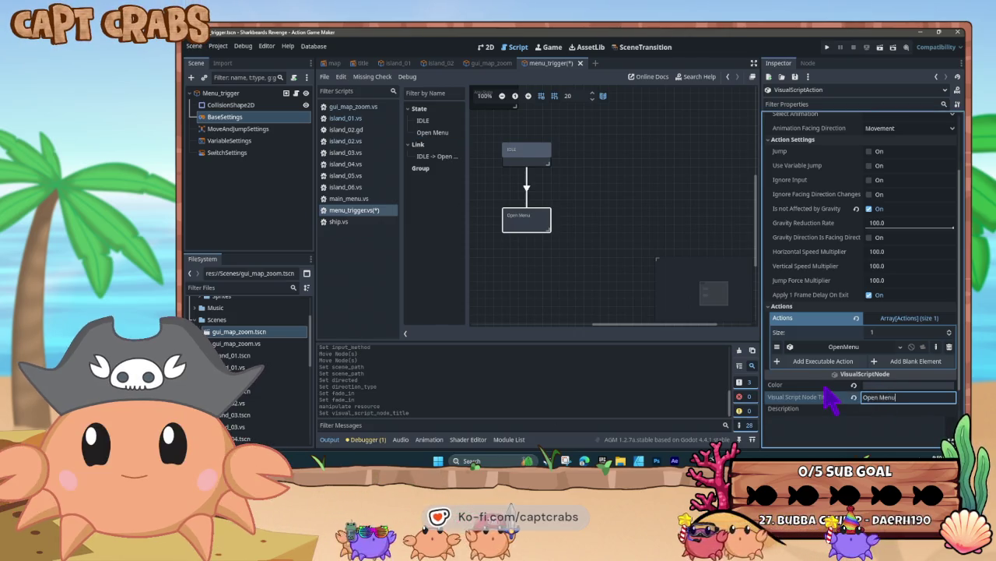
pyautogui.press('Return')
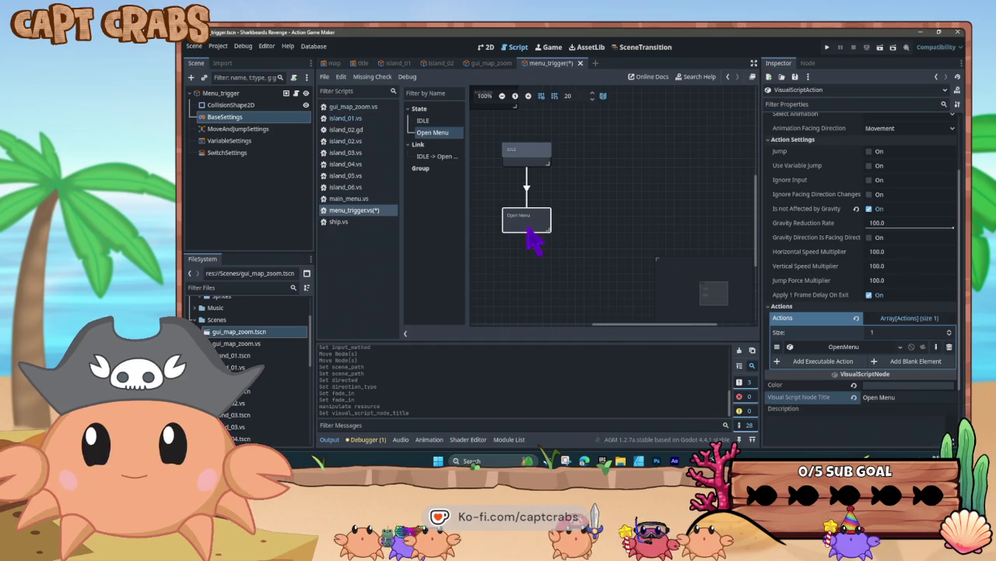
# Paste a copy of the Open Menu state and title it 'Close Menu'.
pyautogui.hotkey('ctrl', 'v')
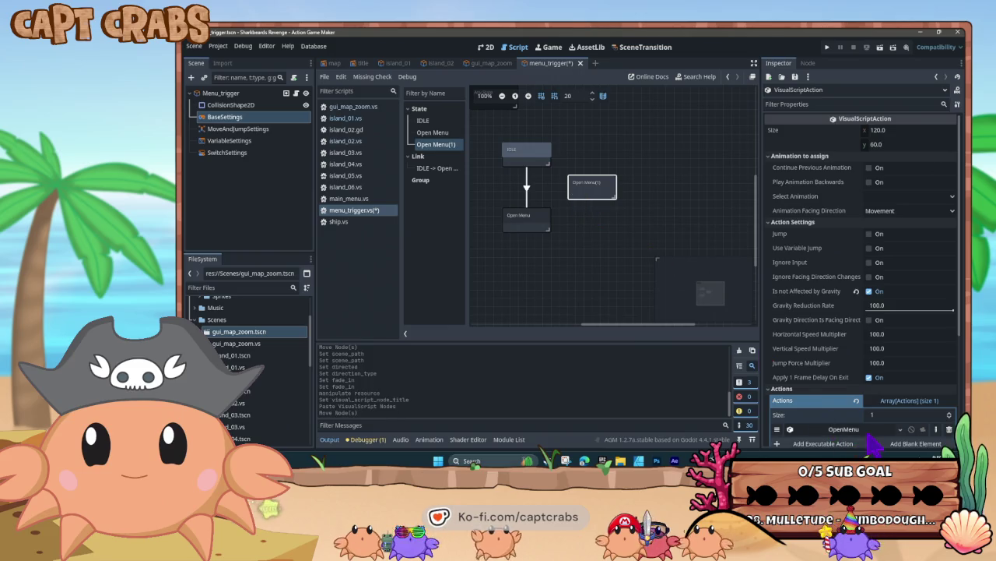
pyautogui.scroll(-4, 876, 444)
pyautogui.click(880, 316)
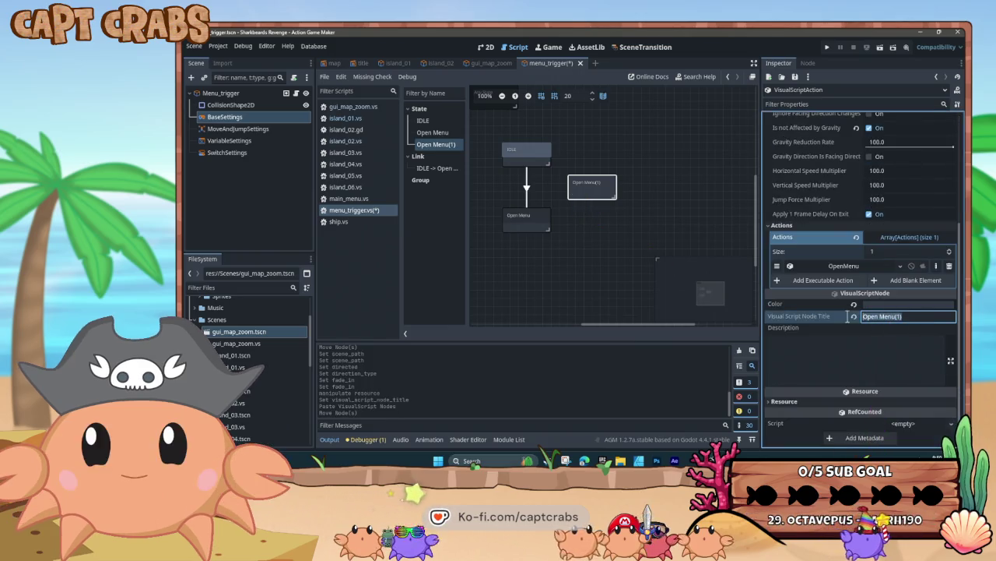
pyautogui.write('Close Me')
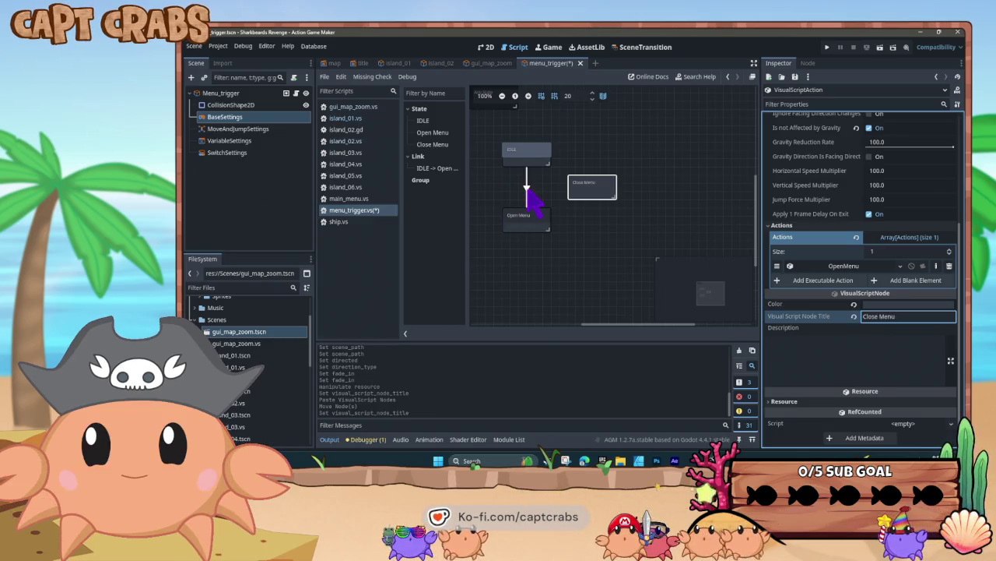
pyautogui.click(527, 187)
pyautogui.rightClick(530, 193)
# Link the Open Menu state to the Close Menu state.
pyautogui.click(550, 233)
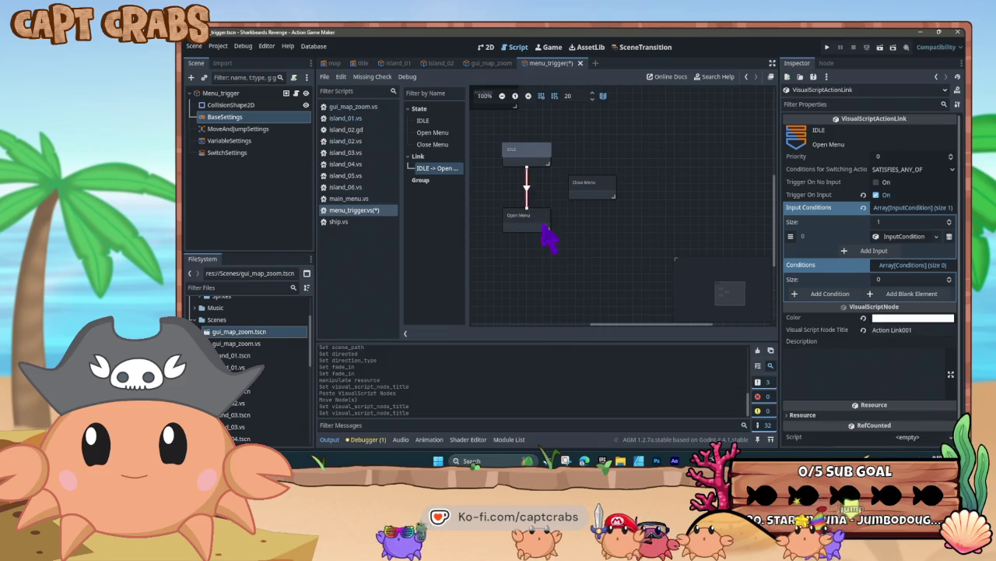
pyautogui.click(548, 226)
pyautogui.rightClick(546, 222)
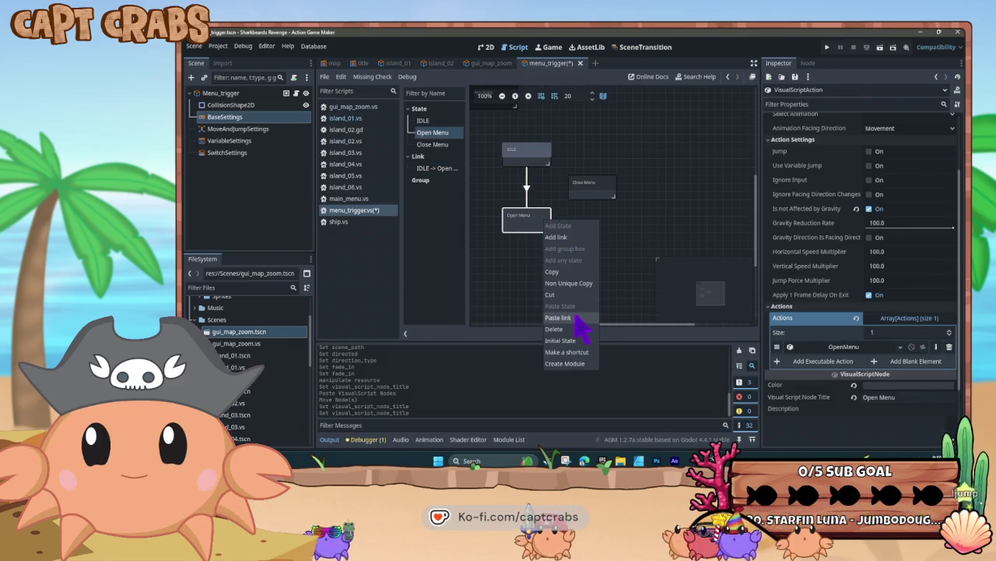
pyautogui.click(556, 237)
pyautogui.click(592, 193)
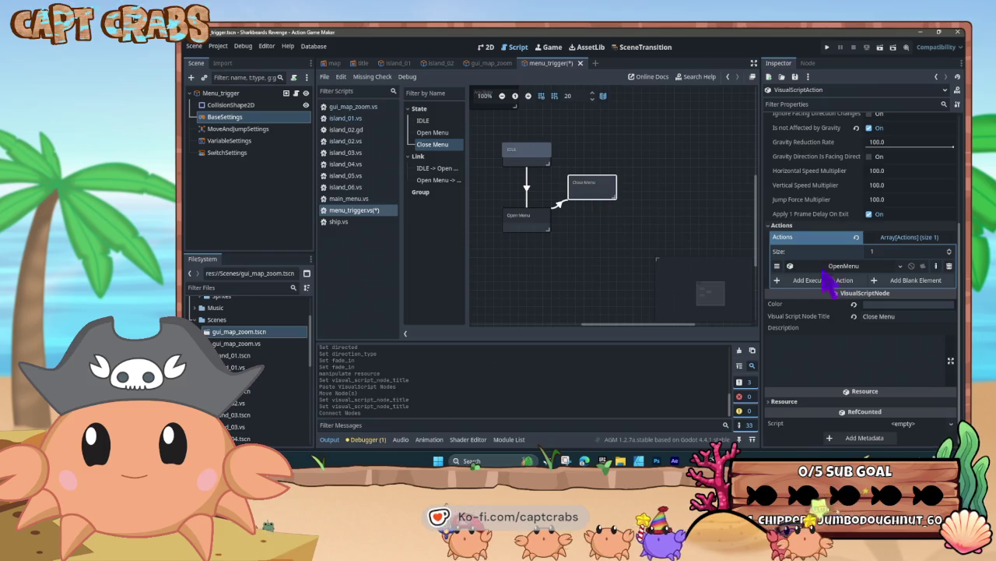
# Replace Close Menu's copied OpenMenu action with a CloseMenu action using a Slide Down transition.
pyautogui.click(949, 266)
pyautogui.click(844, 280)
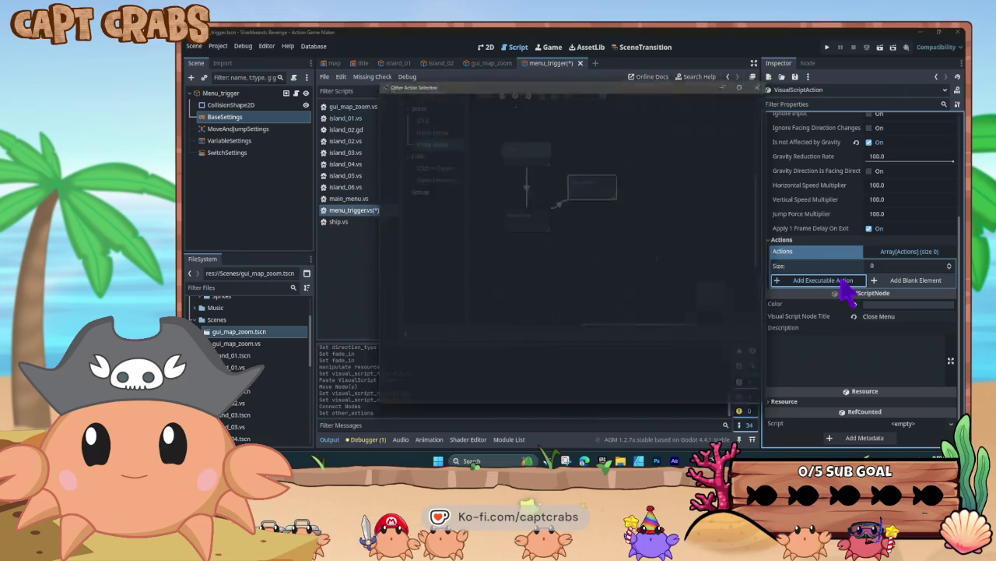
pyautogui.click(402, 135)
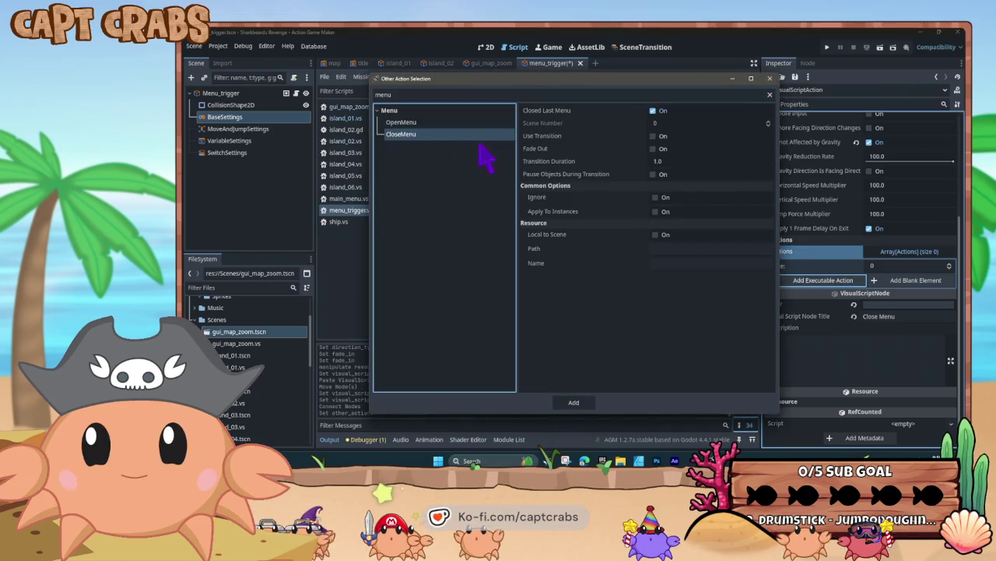
pyautogui.click(653, 136)
pyautogui.click(670, 148)
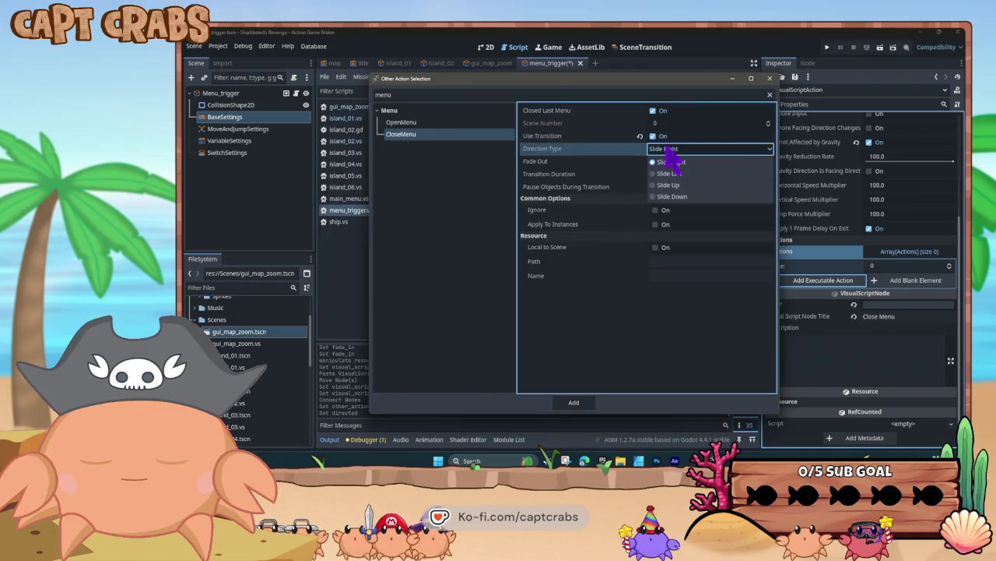
pyautogui.click(668, 196)
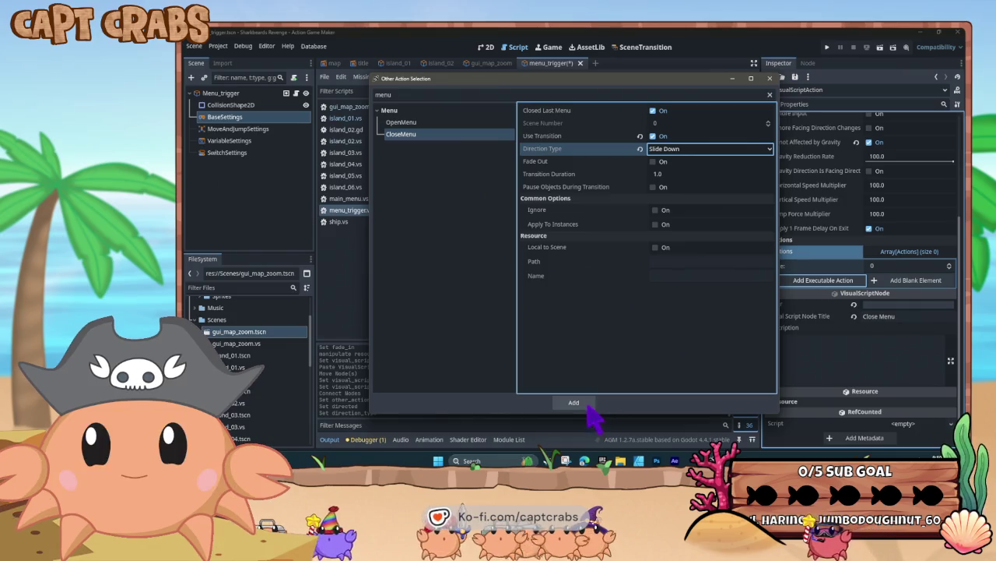
pyautogui.click(584, 405)
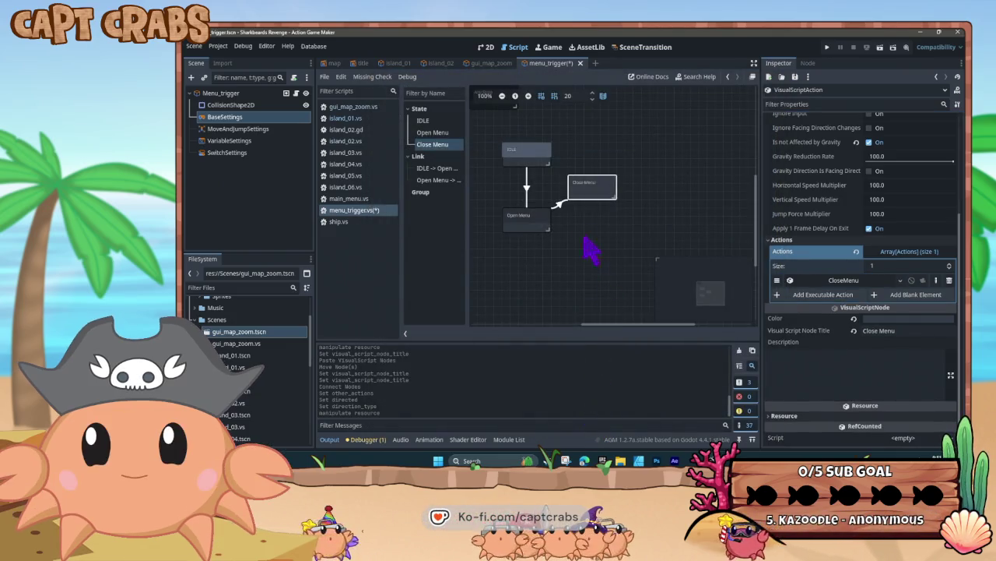
pyautogui.click(566, 201)
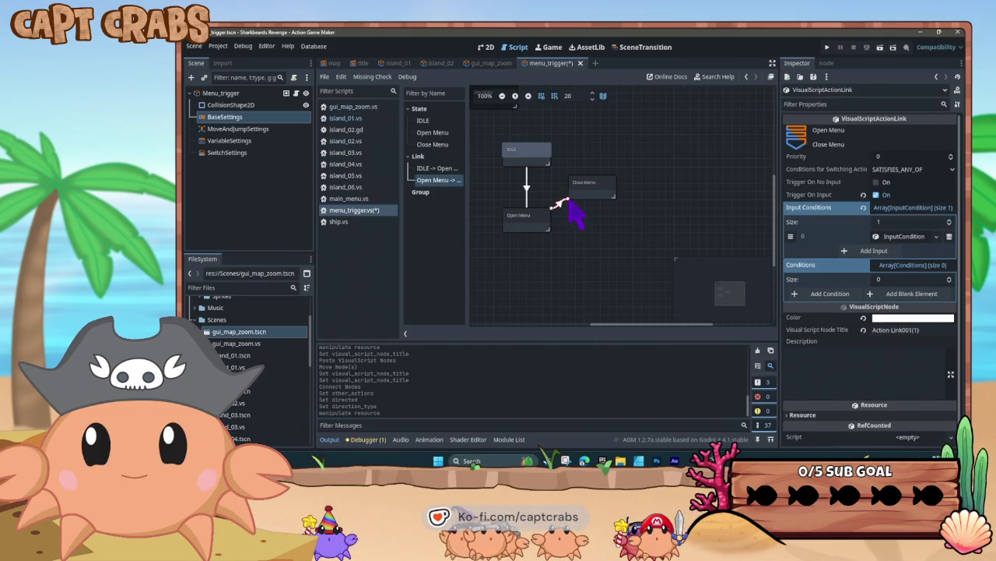
# Reconnect the Open Menu–Close Menu link and add a link from Close Menu back to IDLE.
pyautogui.moveTo(582, 207); pyautogui.dragTo(551, 208)
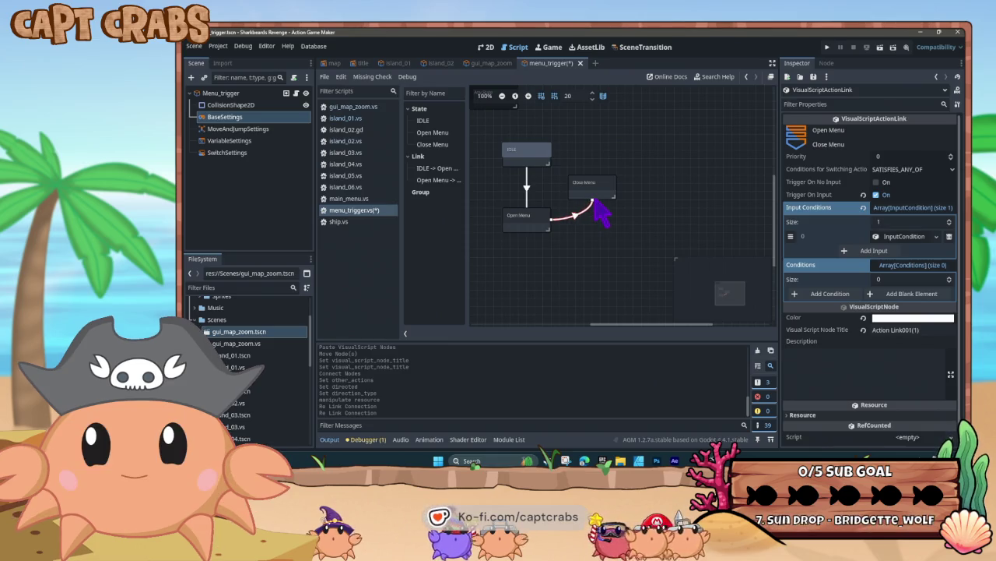
pyautogui.rightClick(589, 190)
pyautogui.click(598, 193)
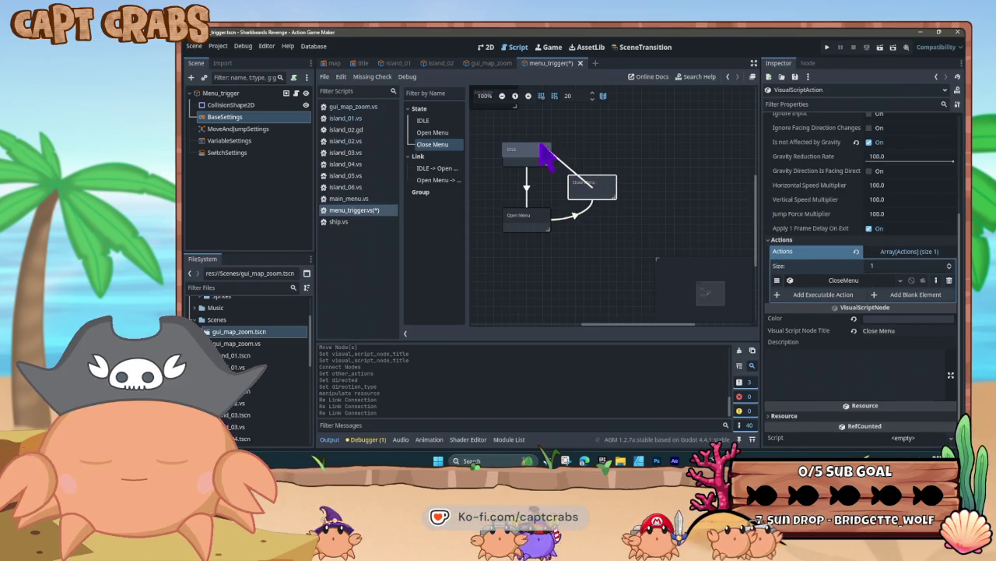
pyautogui.click(545, 152)
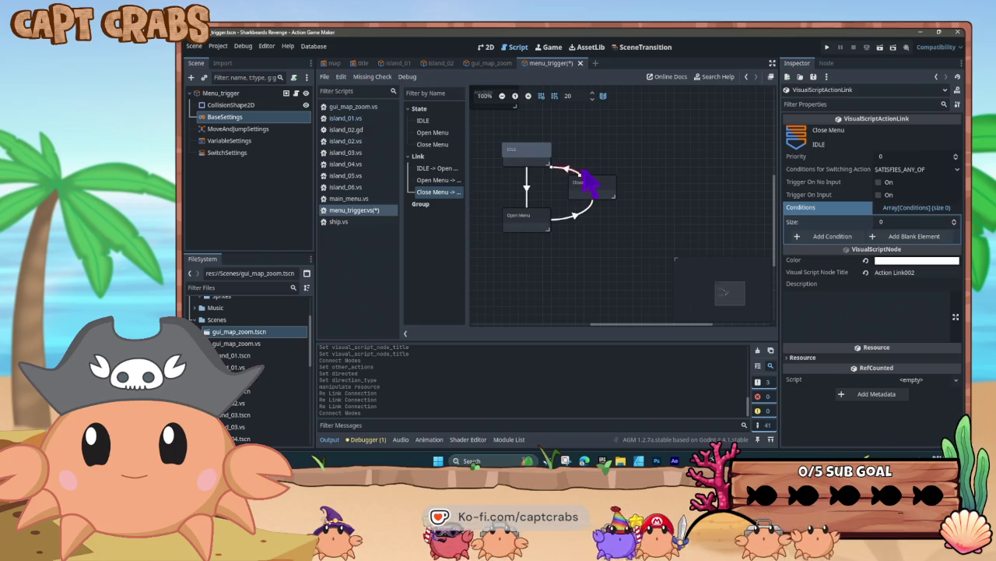
pyautogui.moveTo(591, 187); pyautogui.dragTo(554, 175)
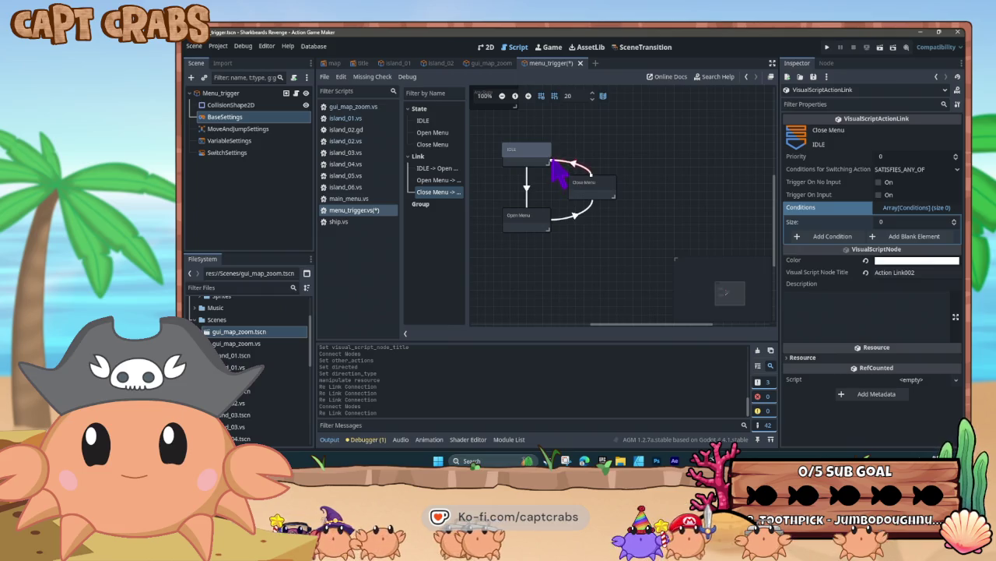
pyautogui.click(596, 190)
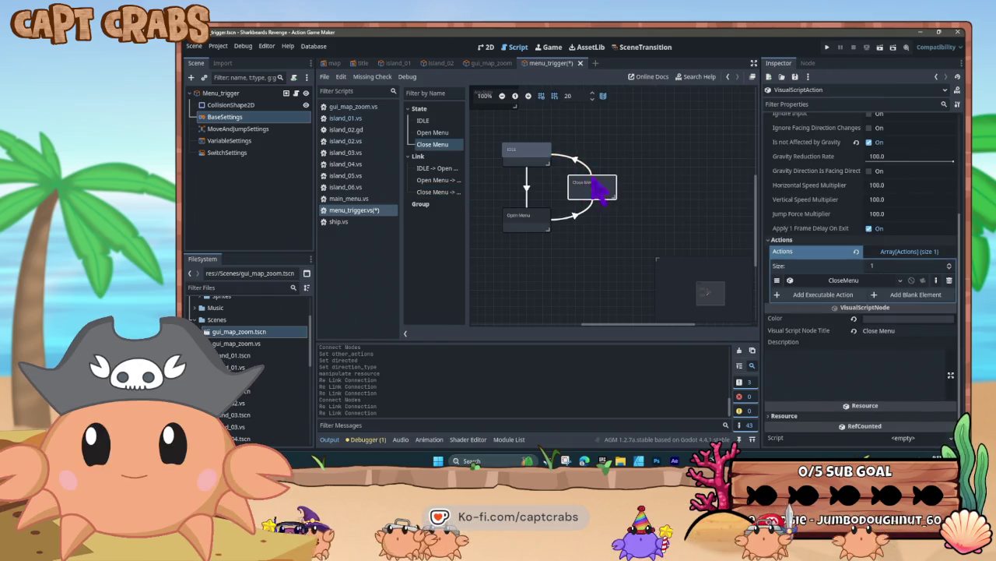
pyautogui.click(577, 159)
# Make the Close Menu-to-IDLE link switch UNCONDITIONAL and save menu_trigger.
pyautogui.click(895, 169)
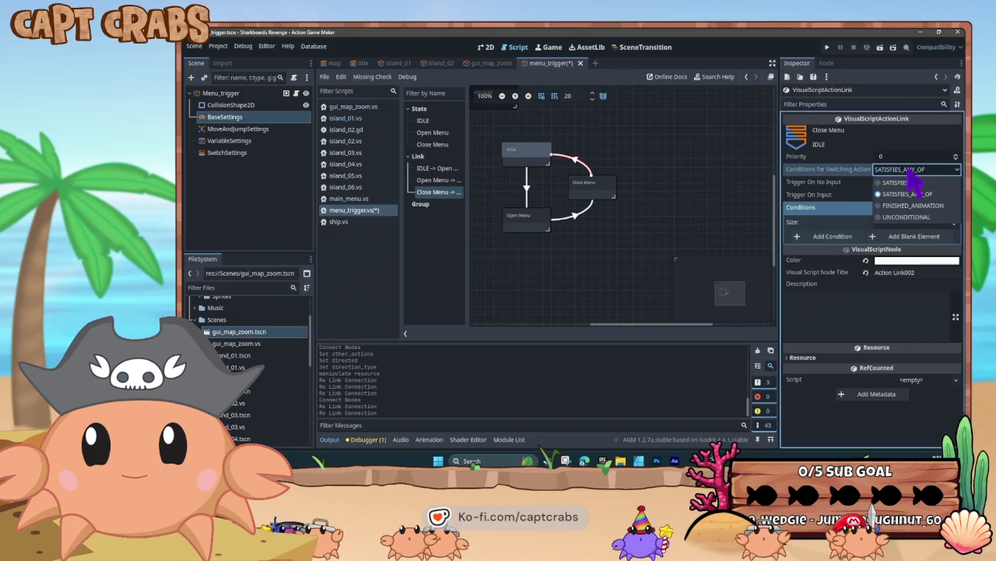
pyautogui.click(905, 221)
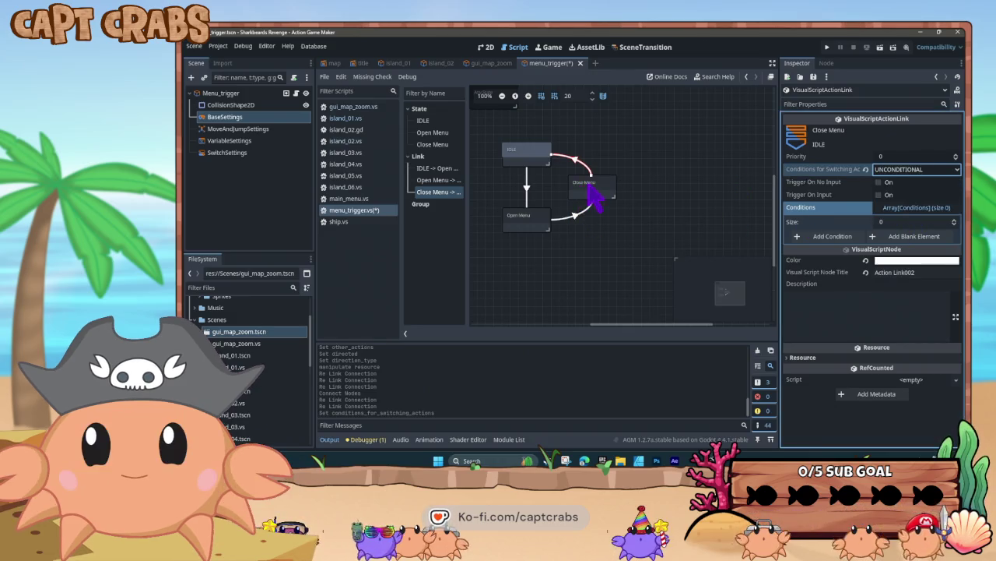
pyautogui.click(588, 186)
pyautogui.hotkey('ctrl', 's')
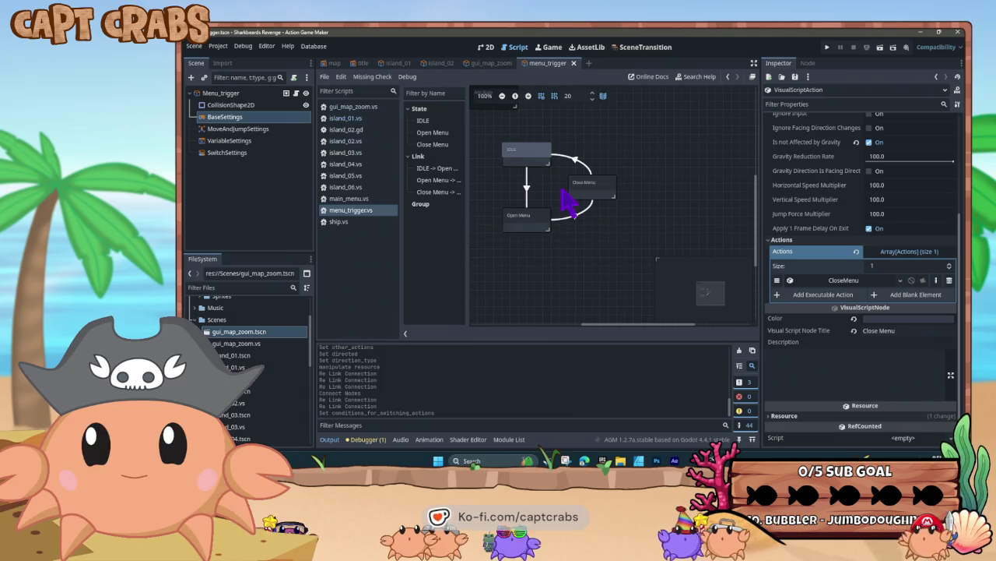
pyautogui.click(531, 226)
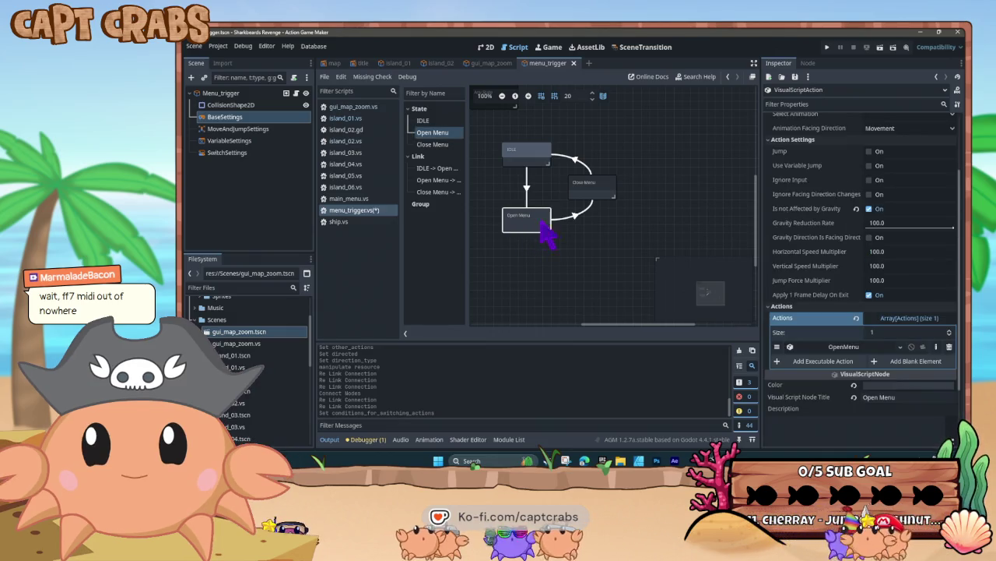
# Add a PlayAudio action playing the Gem 4 sound to the Open Menu state.
pyautogui.click(821, 362)
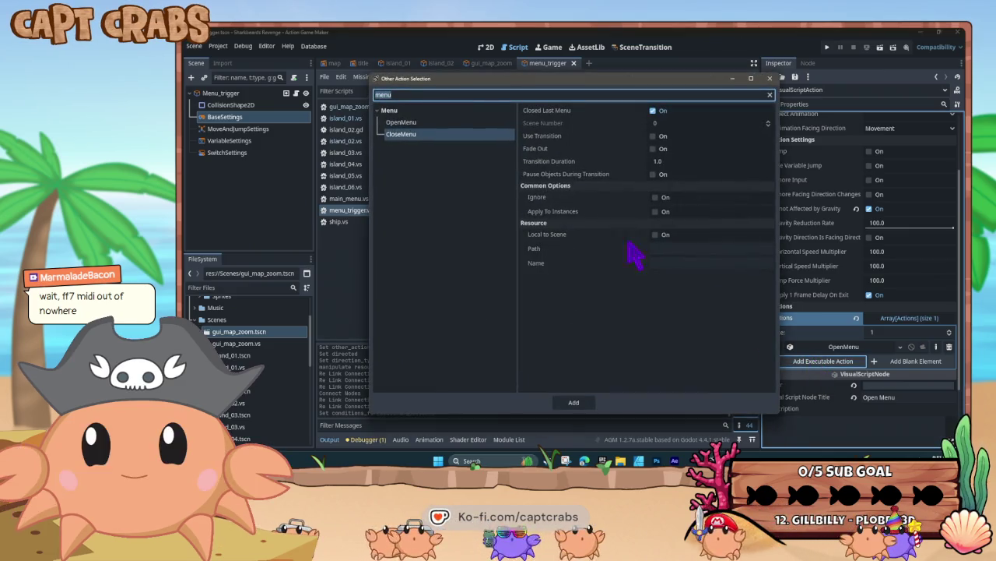
pyautogui.press('BackSpace')
pyautogui.press('BackSpace')
pyautogui.press('BackSpace')
pyautogui.write('aud')
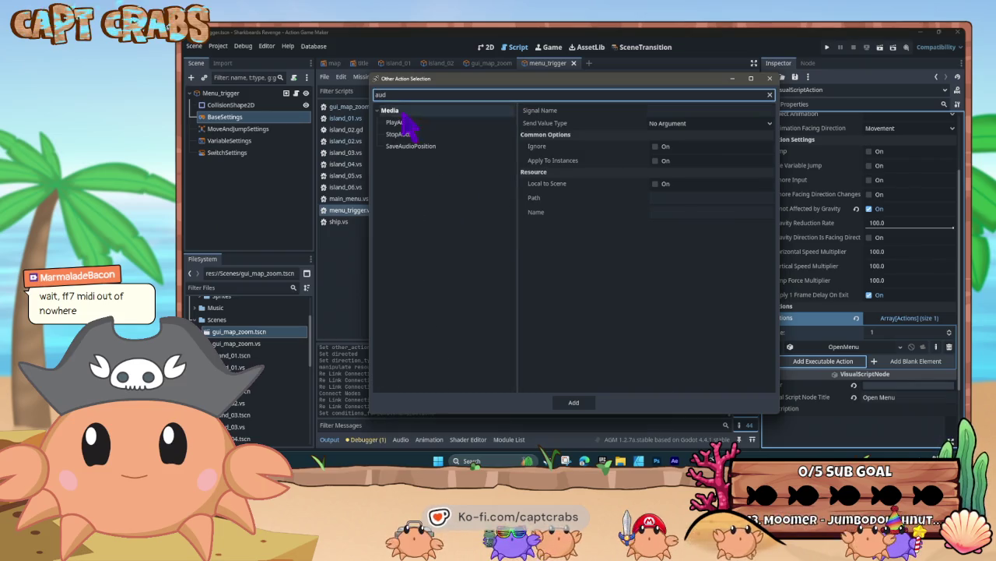
pyautogui.click(399, 122)
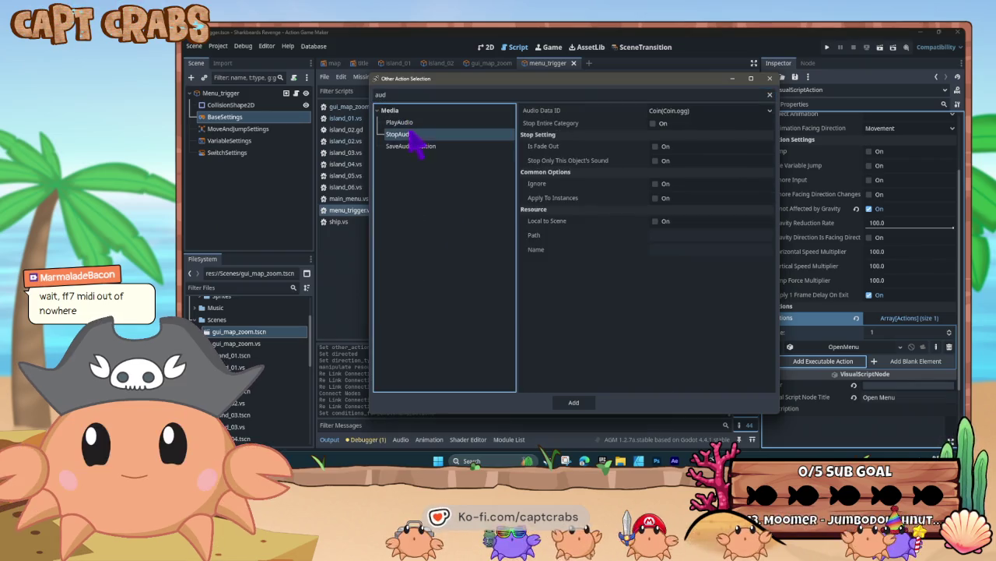
pyautogui.click(685, 113)
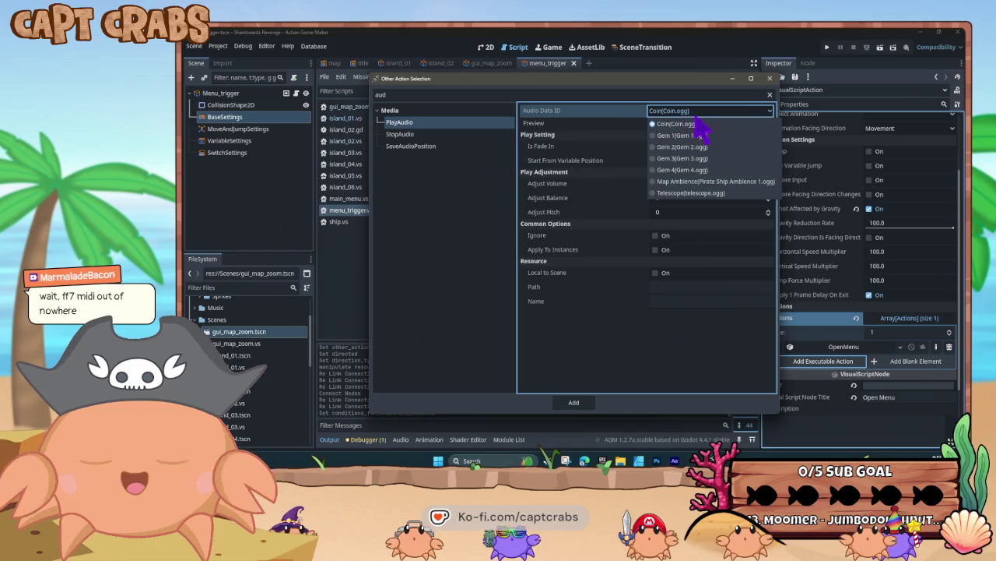
pyautogui.click(654, 158)
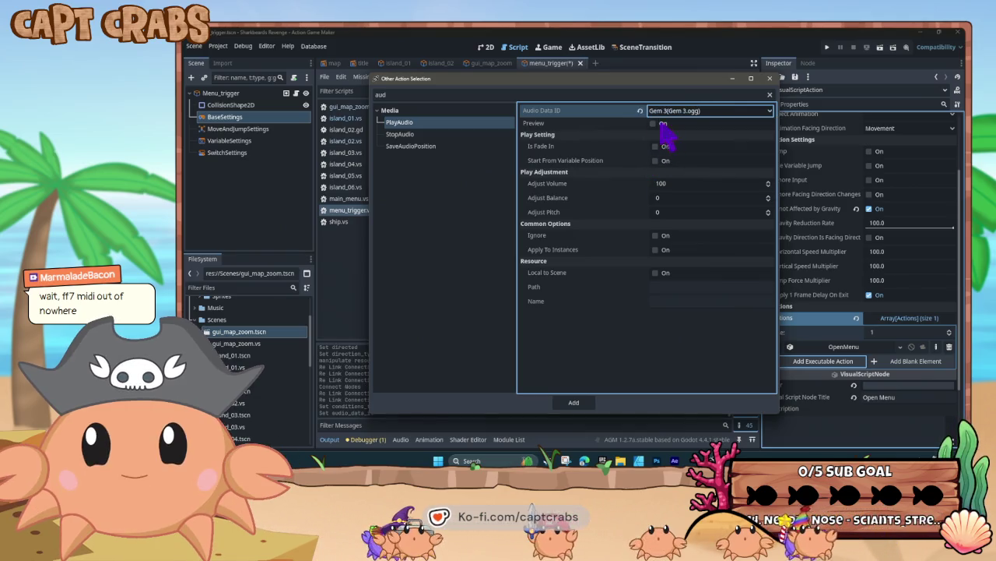
pyautogui.click(652, 124)
pyautogui.click(658, 111)
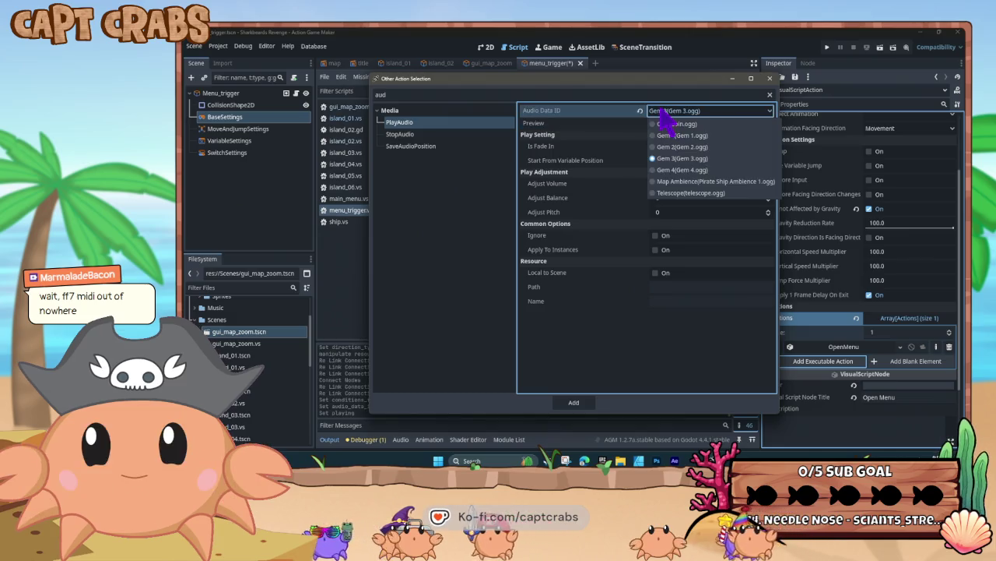
pyautogui.click(660, 170)
pyautogui.click(653, 123)
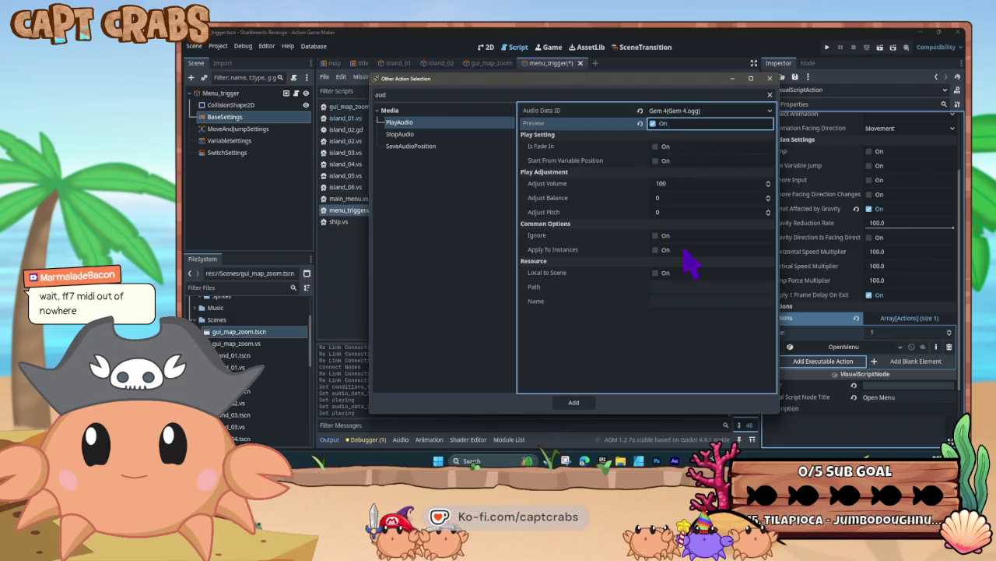
pyautogui.click(574, 401)
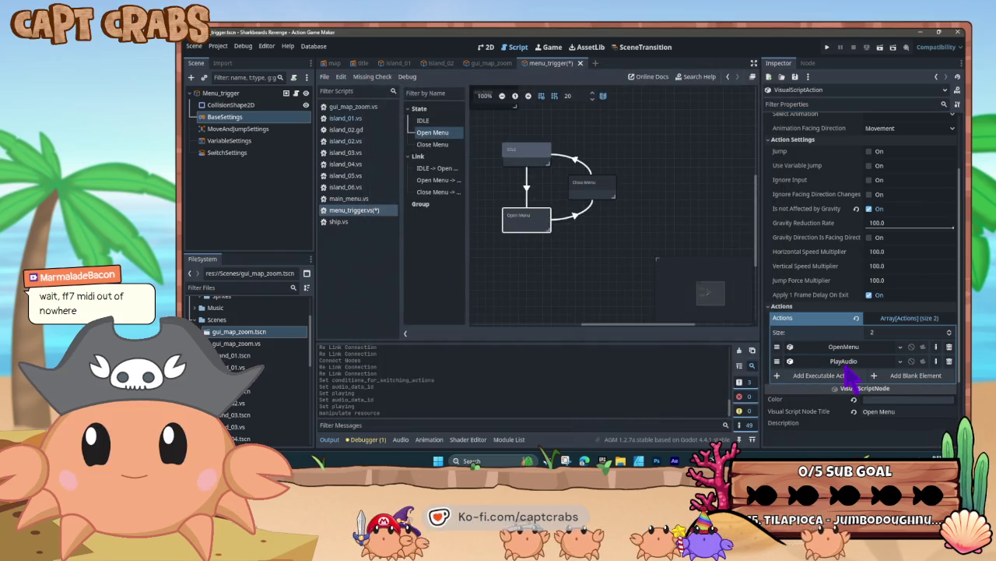
pyautogui.click(597, 196)
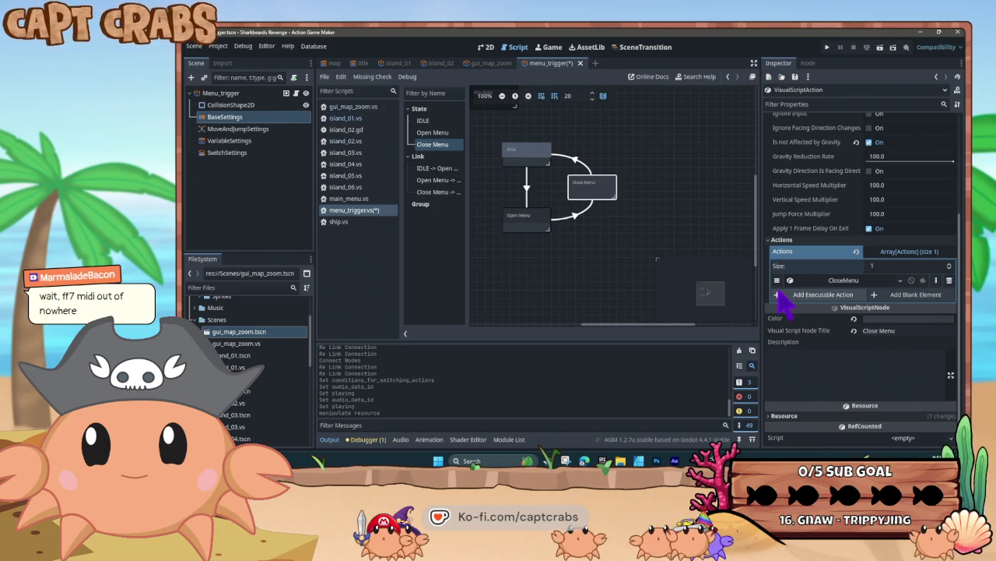
# Add a PlayAudio action with the Gem 1 sound to Close Menu and save the script.
pyautogui.click(783, 296)
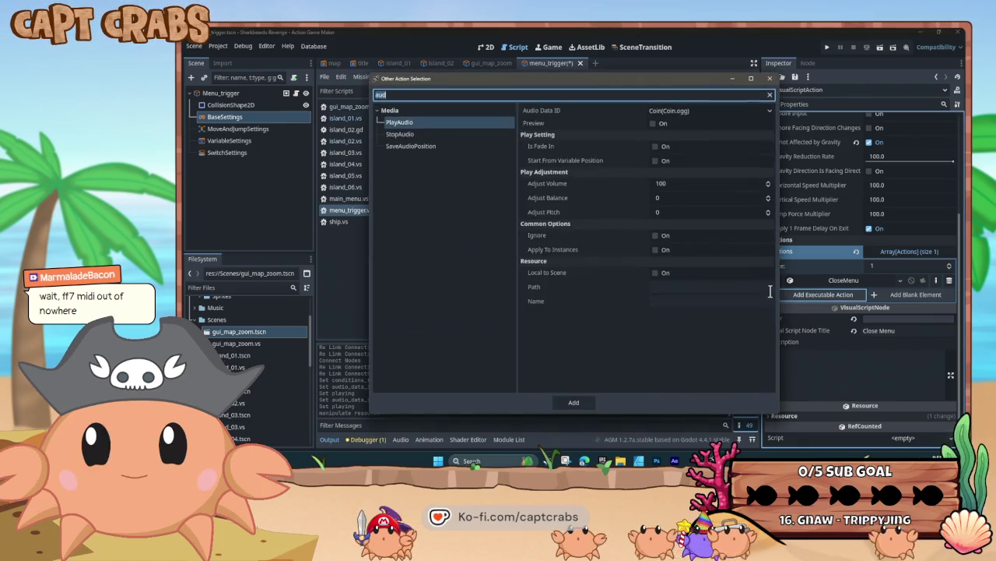
pyautogui.click(670, 111)
pyautogui.click(665, 147)
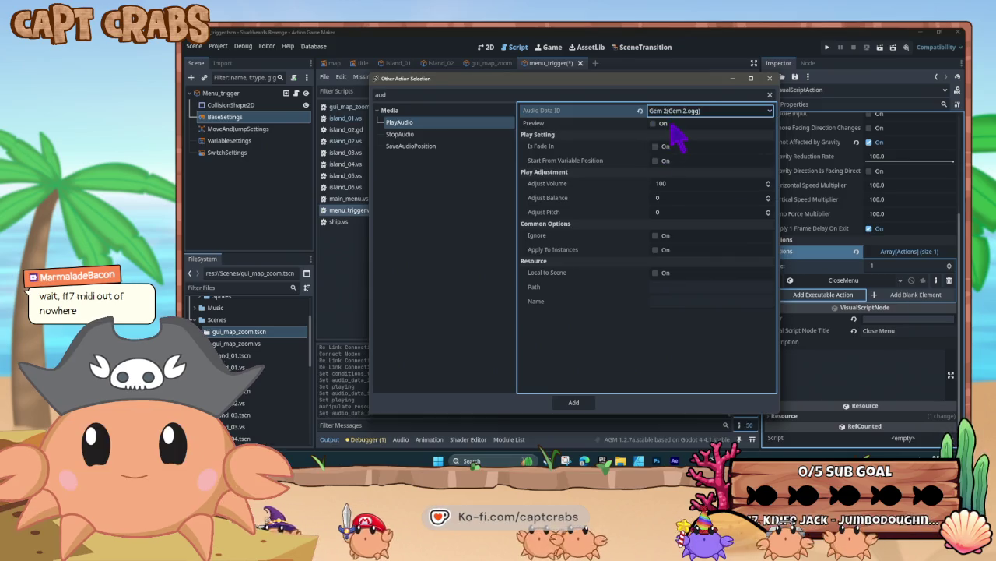
pyautogui.click(669, 114)
pyautogui.click(678, 135)
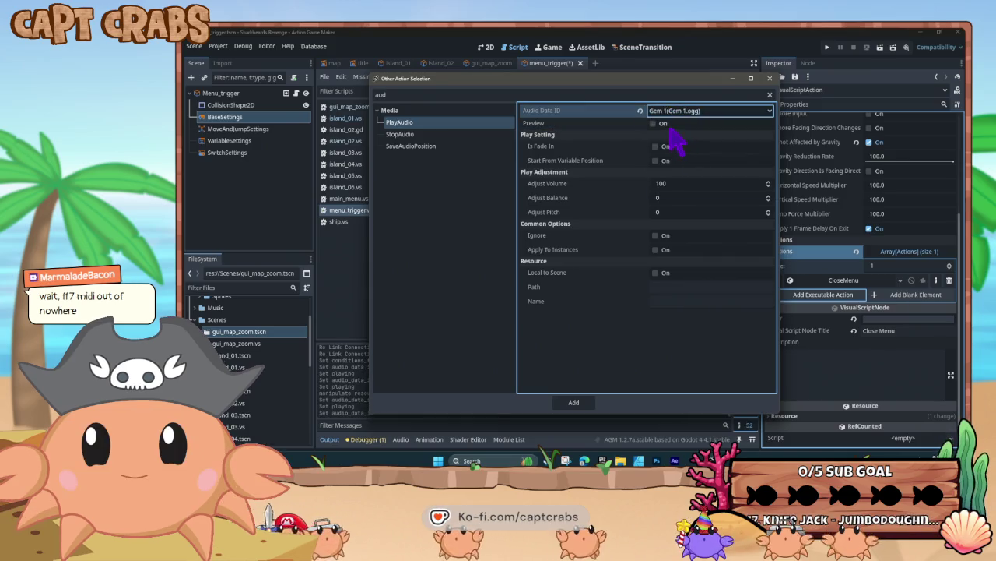
pyautogui.click(575, 403)
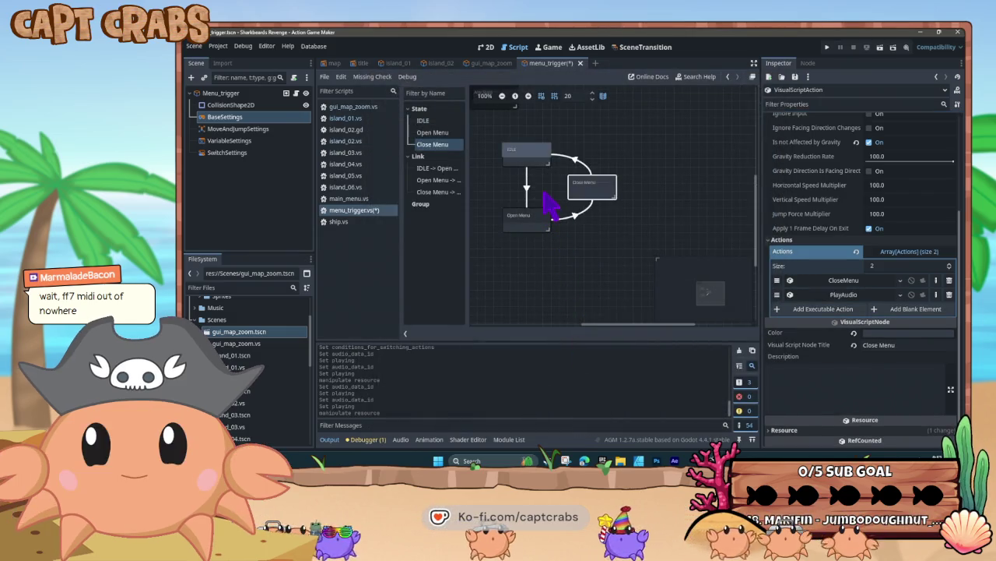
pyautogui.hotkey('ctrl', 's')
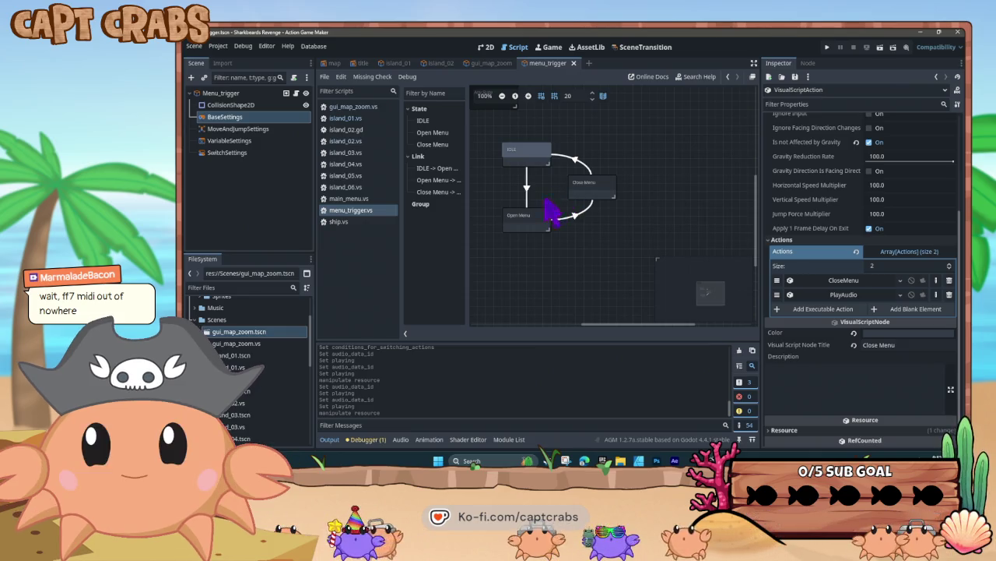
pyautogui.click(531, 224)
pyautogui.click(812, 375)
# Choose a ChangeGameSpeed action for Open Menu with Game Speed 0, lasting indefinitely.
pyautogui.write('aud')
pyautogui.press('BackSpace')
pyautogui.press('BackSpace')
pyautogui.press('BackSpace')
pyautogui.write('pau')
pyautogui.press('BackSpace')
pyautogui.press('BackSpace')
pyautogui.press('BackSpace')
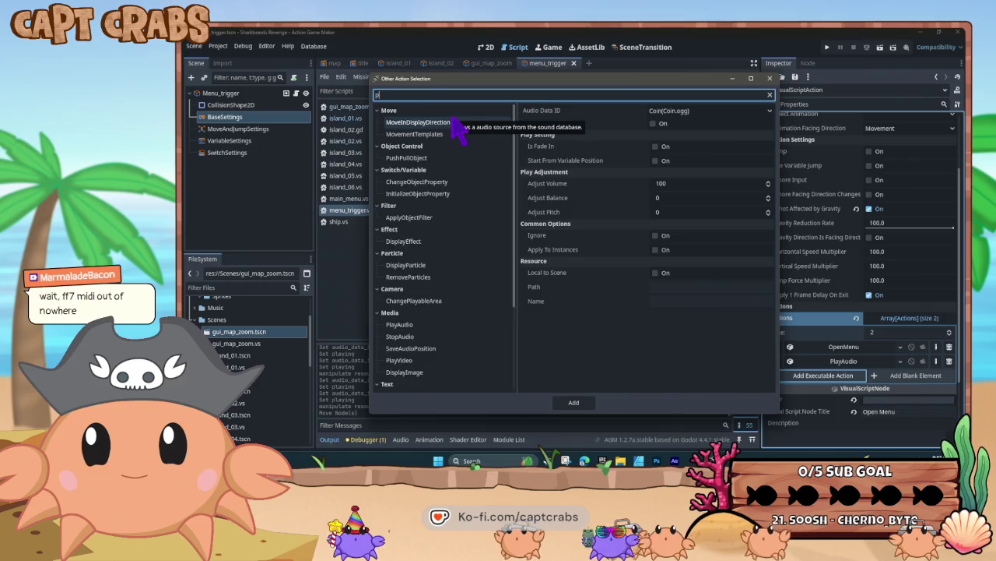
pyautogui.write('game')
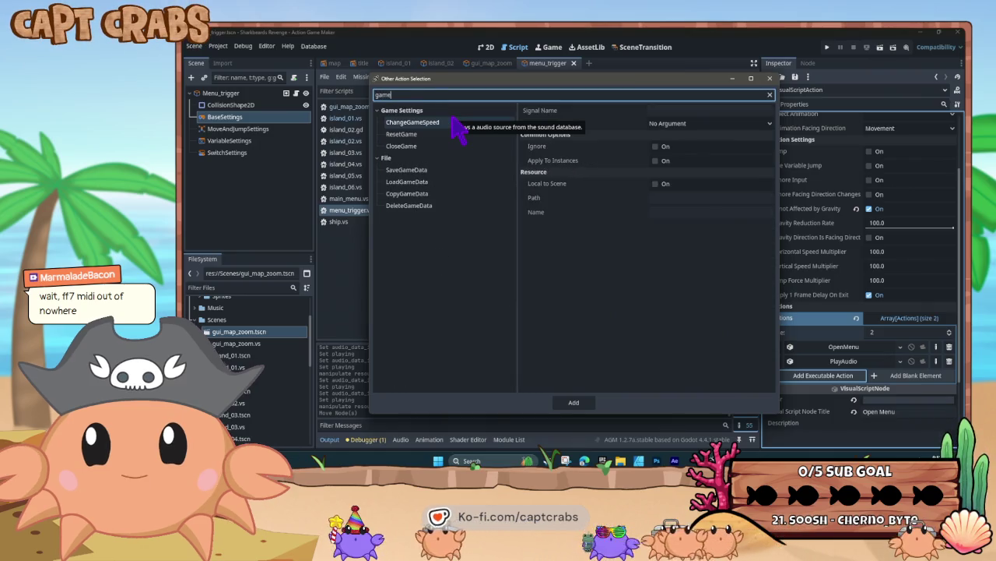
pyautogui.click(494, 124)
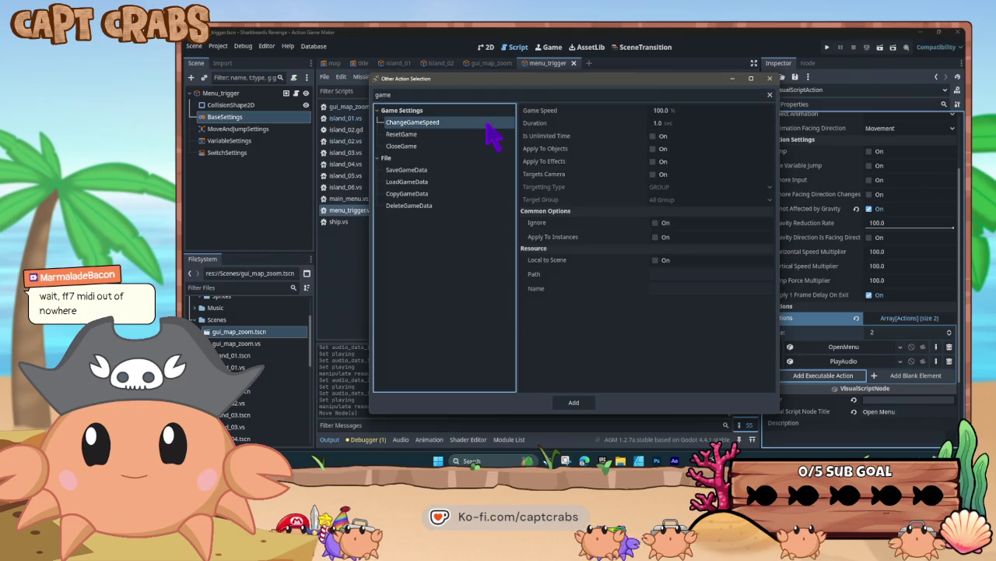
pyautogui.click(654, 135)
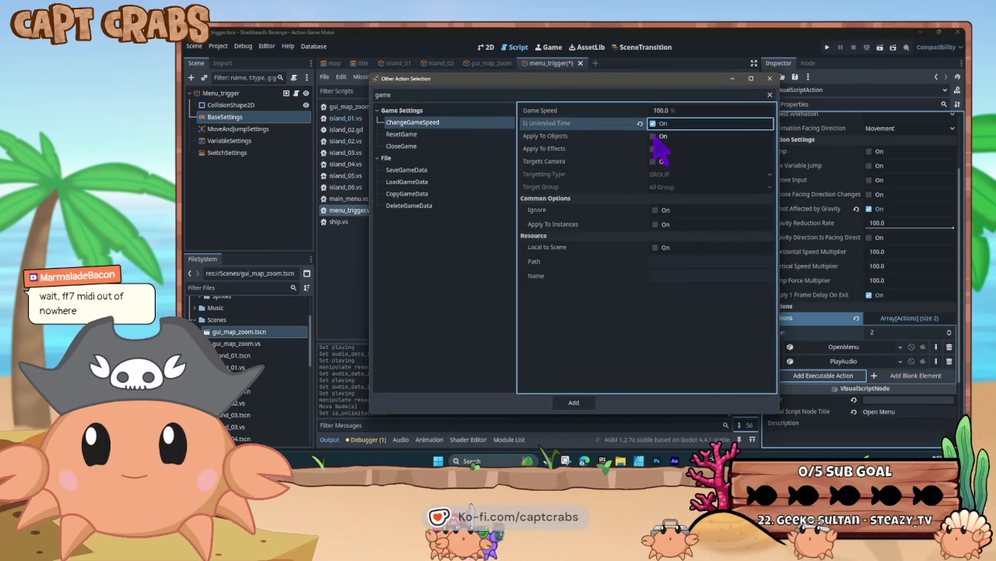
pyautogui.click(662, 111)
pyautogui.write('0')
pyautogui.press('Return')
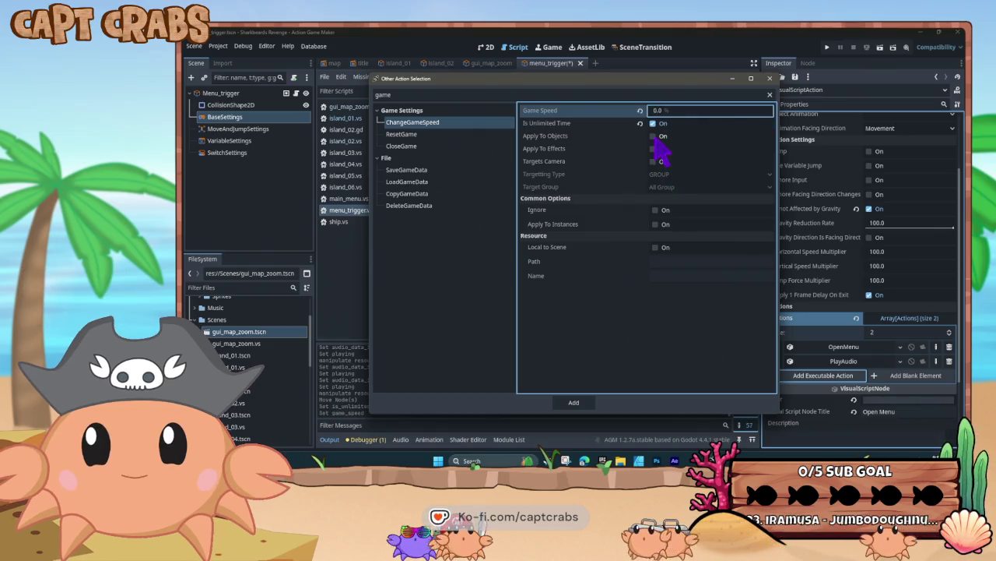
# Apply the speed change to objects, effects and camera for all groups, and add it.
pyautogui.click(654, 136)
pyautogui.click(654, 149)
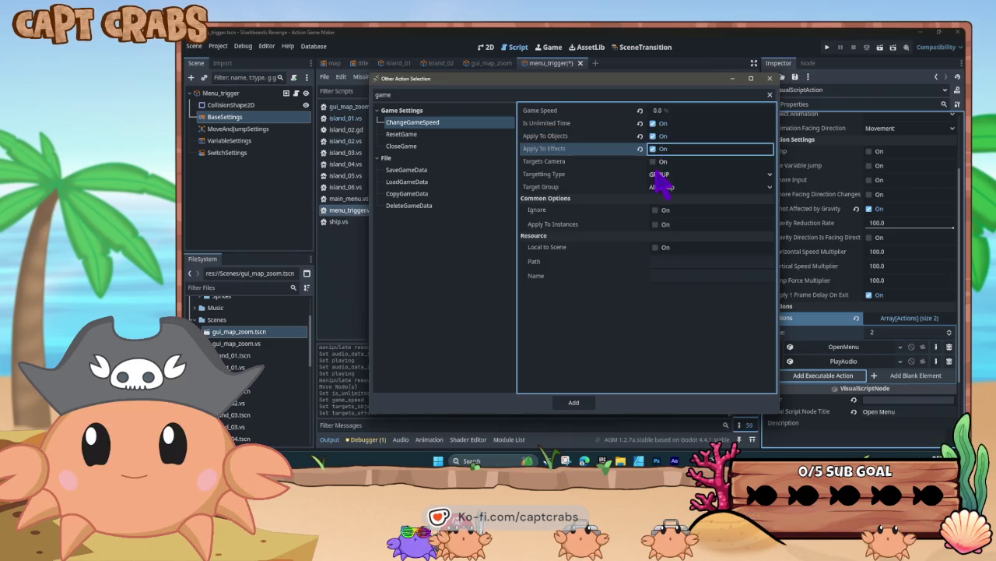
pyautogui.click(654, 161)
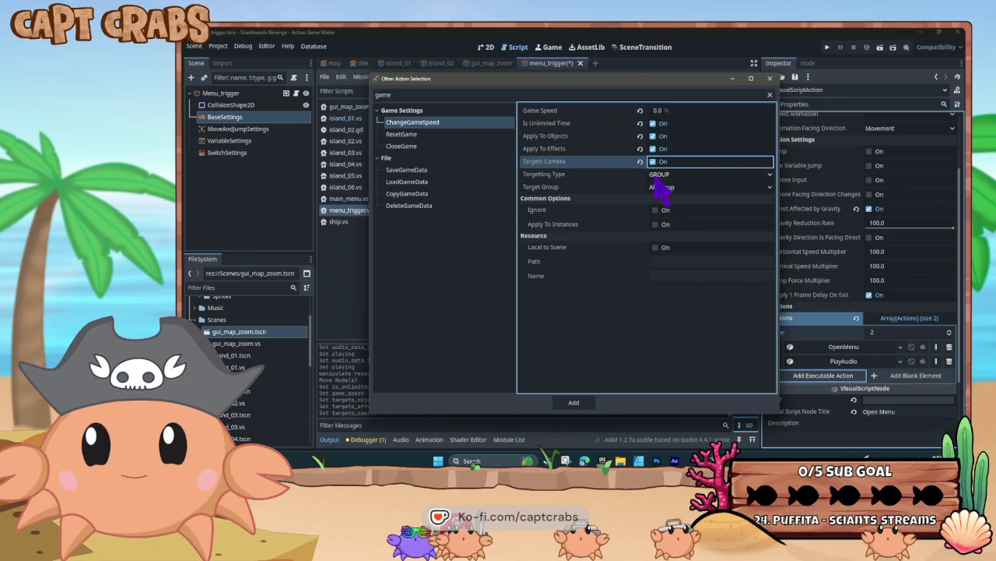
pyautogui.click(670, 175)
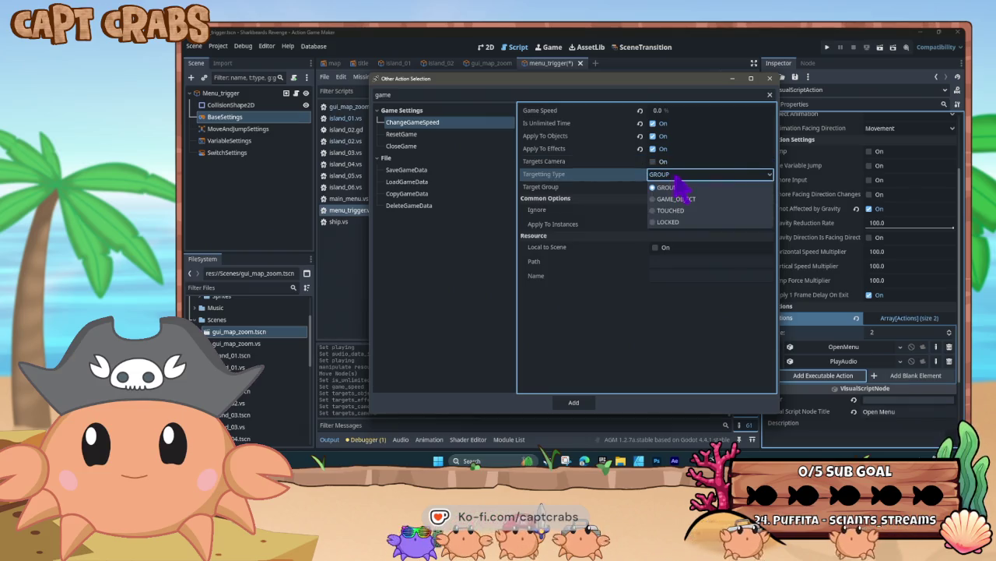
pyautogui.click(681, 189)
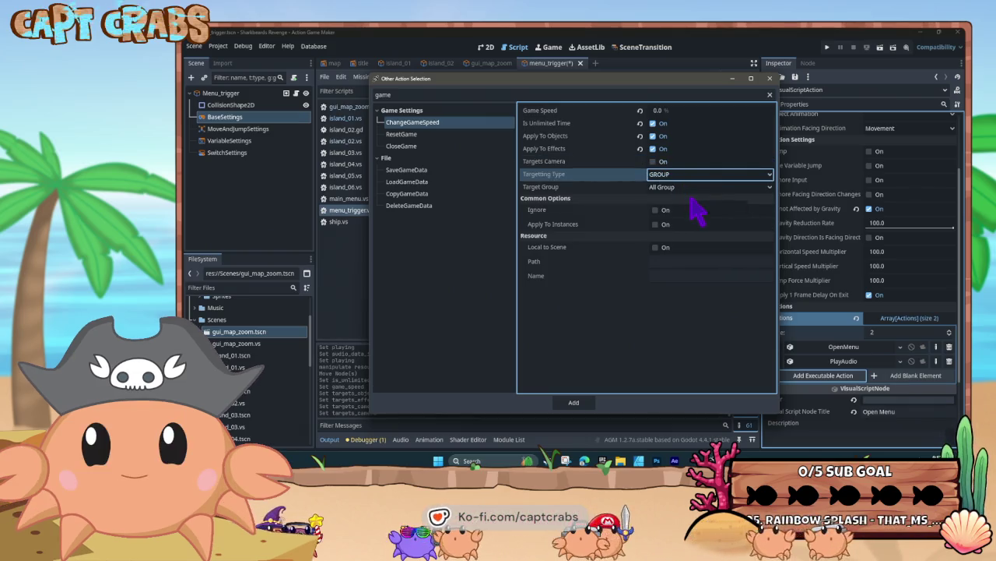
pyautogui.click(579, 397)
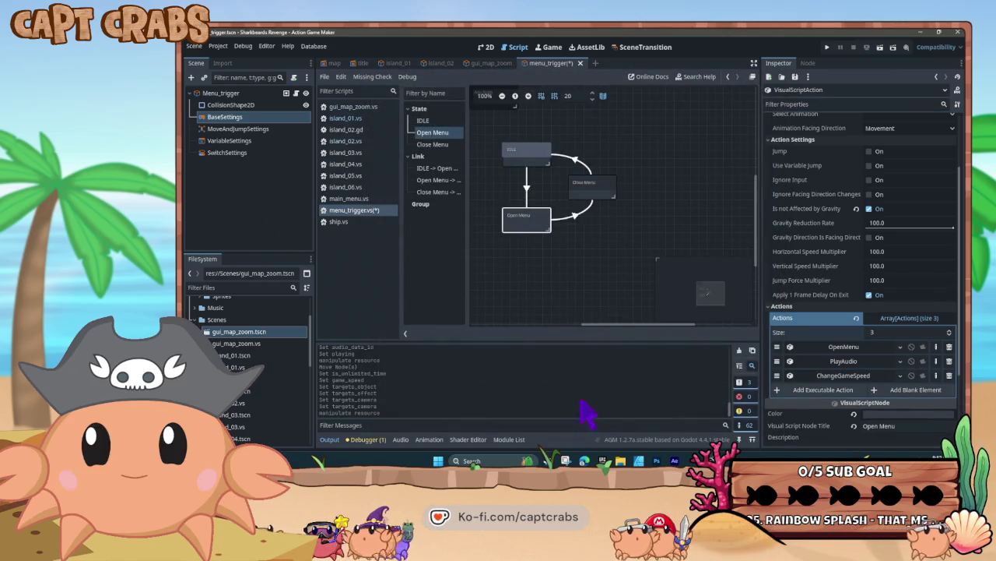
# Add a ChangeGameSpeed action to Close Menu restoring 100% speed for objects and effects.
pyautogui.click(605, 193)
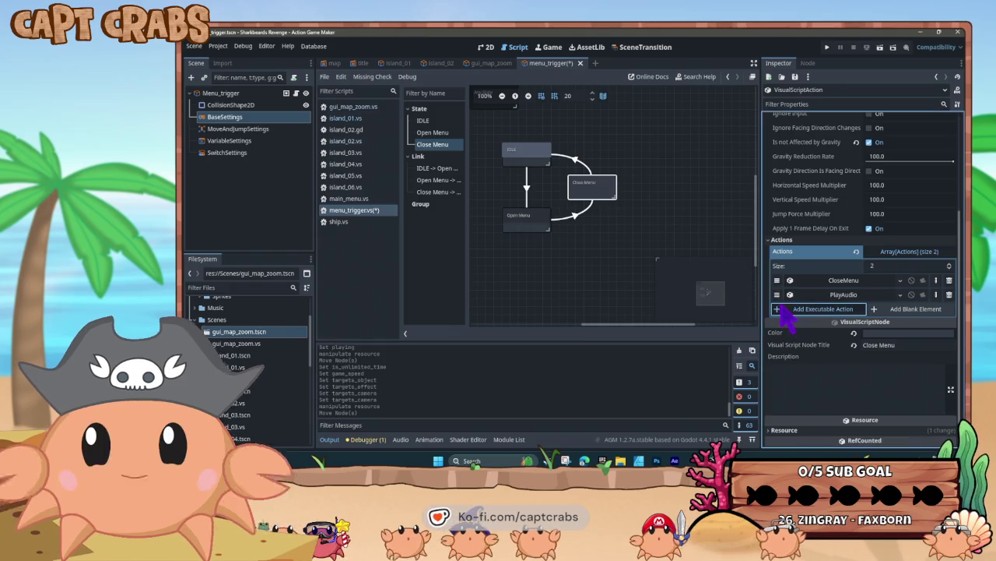
pyautogui.click(784, 312)
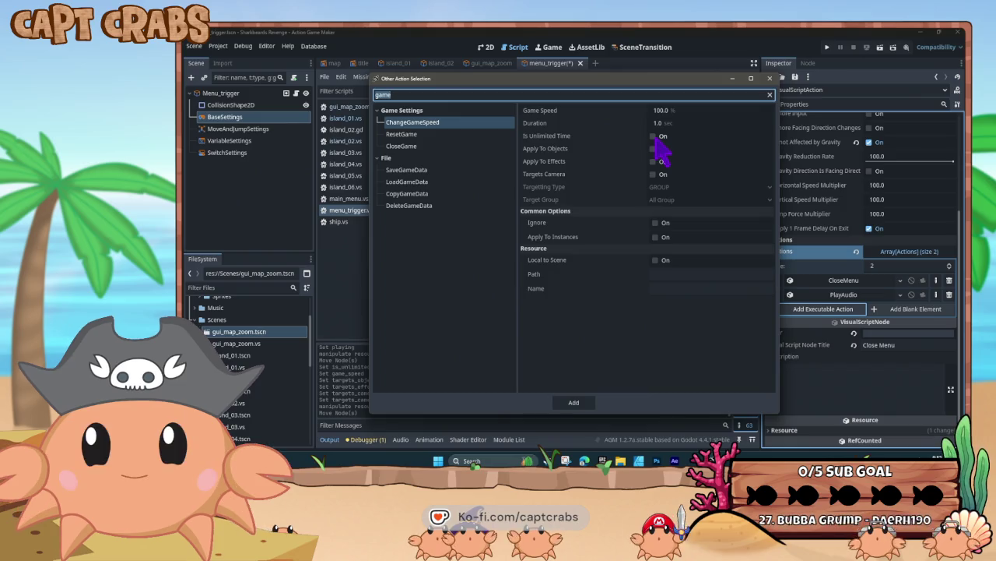
pyautogui.click(654, 136)
pyautogui.click(654, 136)
pyautogui.click(654, 149)
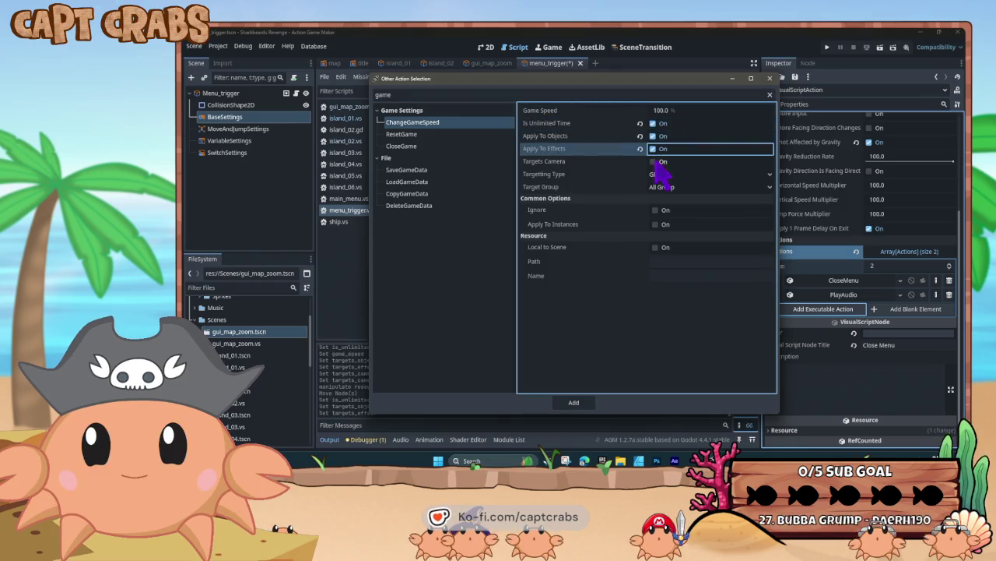
pyautogui.click(573, 403)
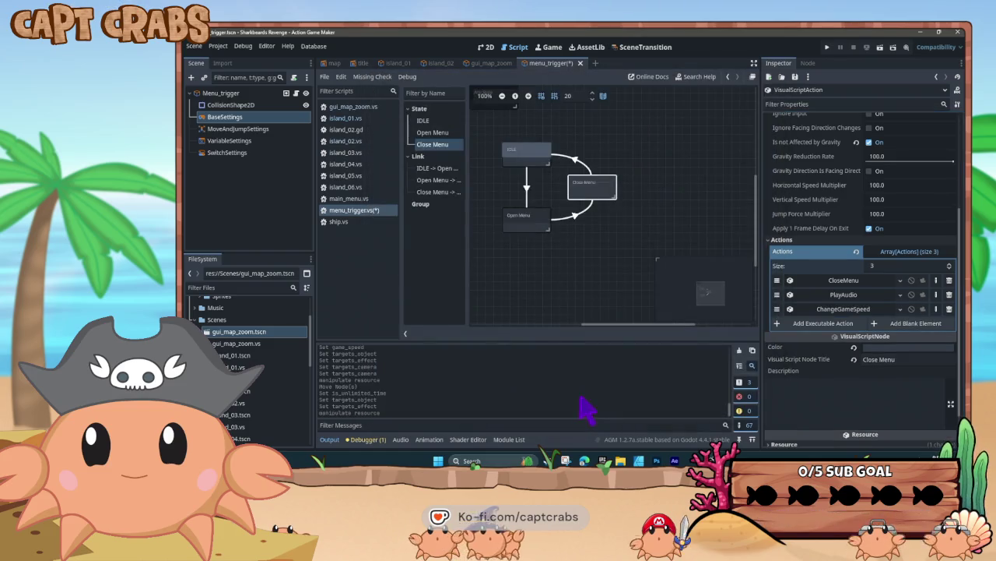
pyautogui.click(585, 249)
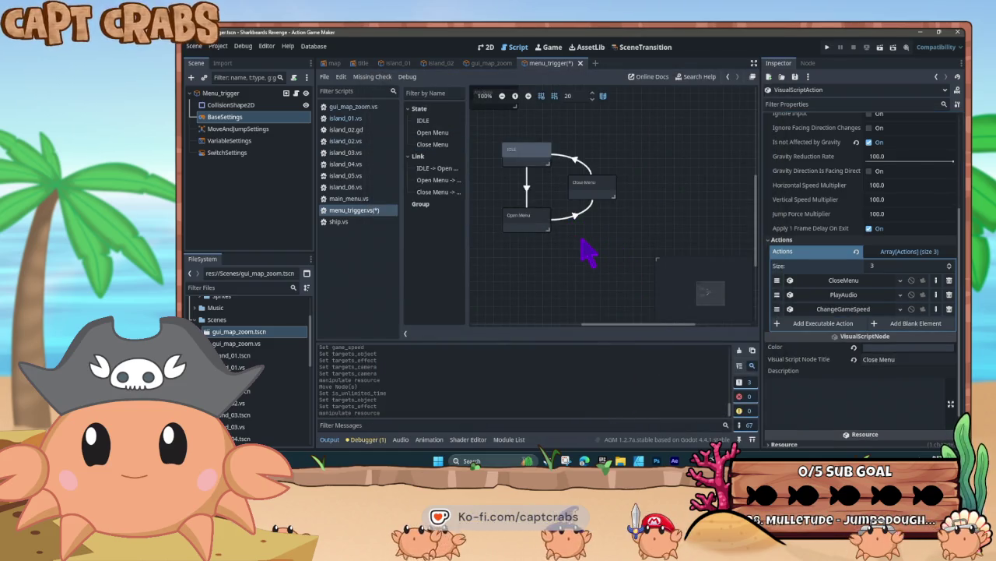
# Pick an AddSceneEffect action for the Open Menu state.
pyautogui.click(529, 224)
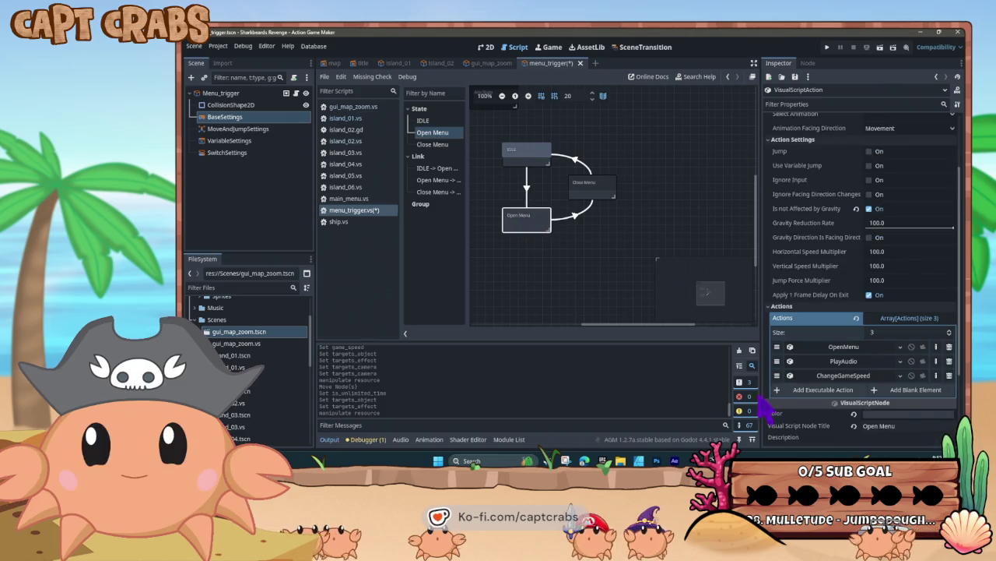
pyautogui.click(800, 390)
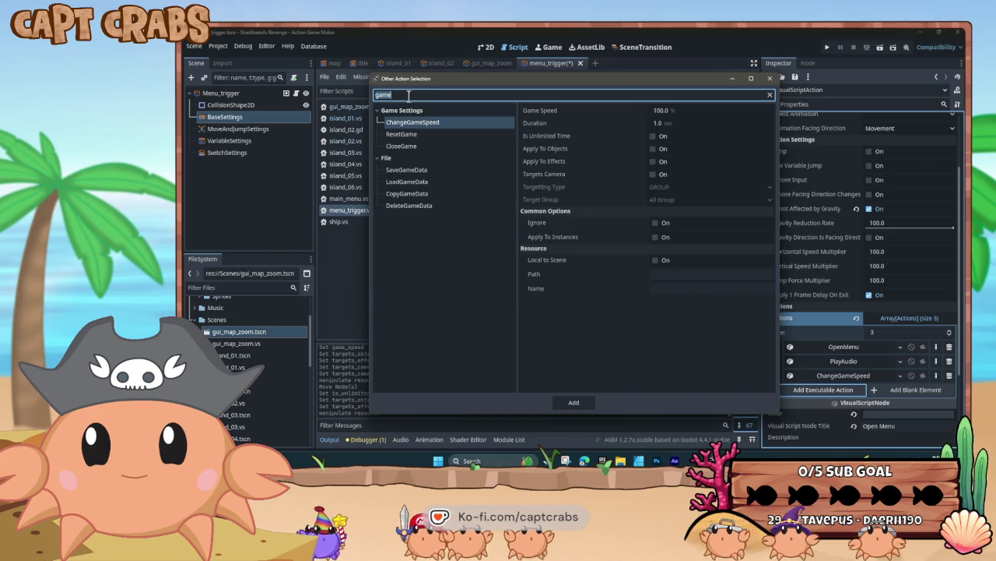
pyautogui.moveTo(383, 94); pyautogui.dragTo(335, 91)
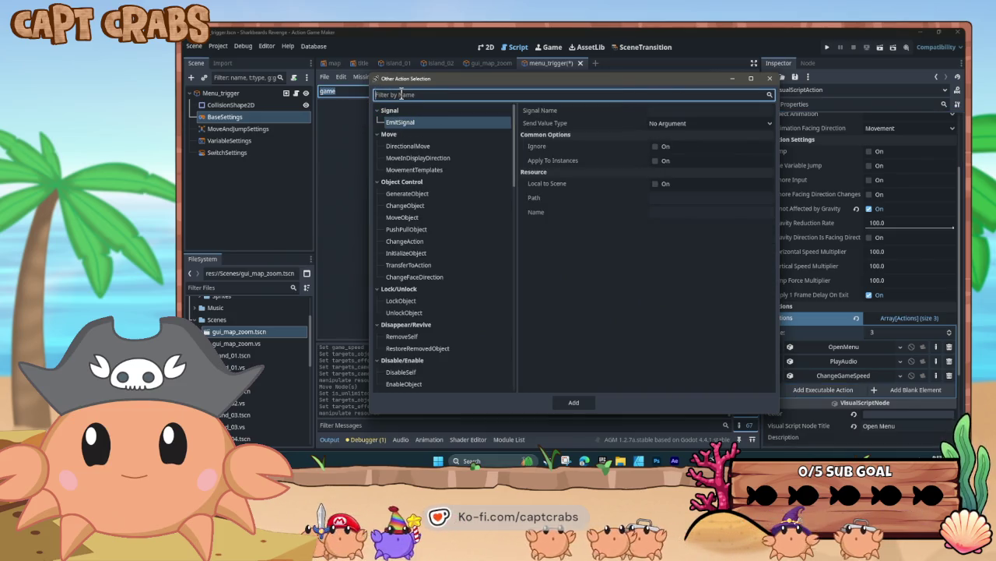
pyautogui.click(770, 78)
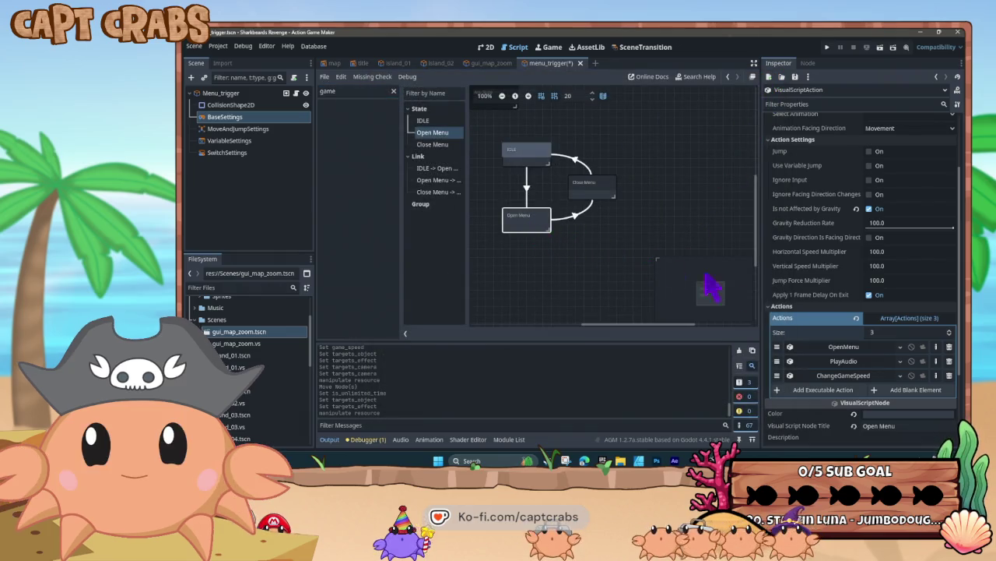
pyautogui.click(823, 389)
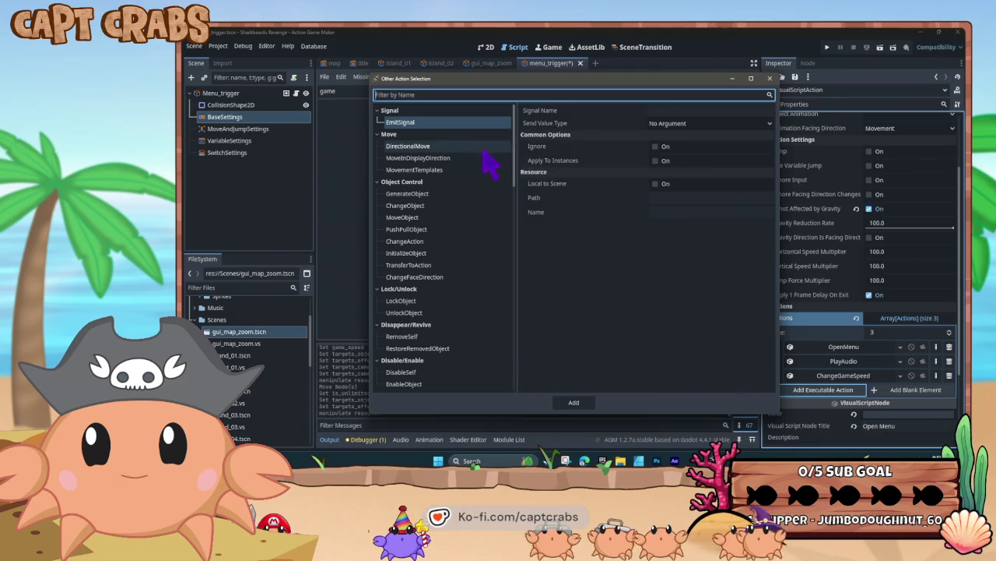
pyautogui.scroll(-4, 489, 262)
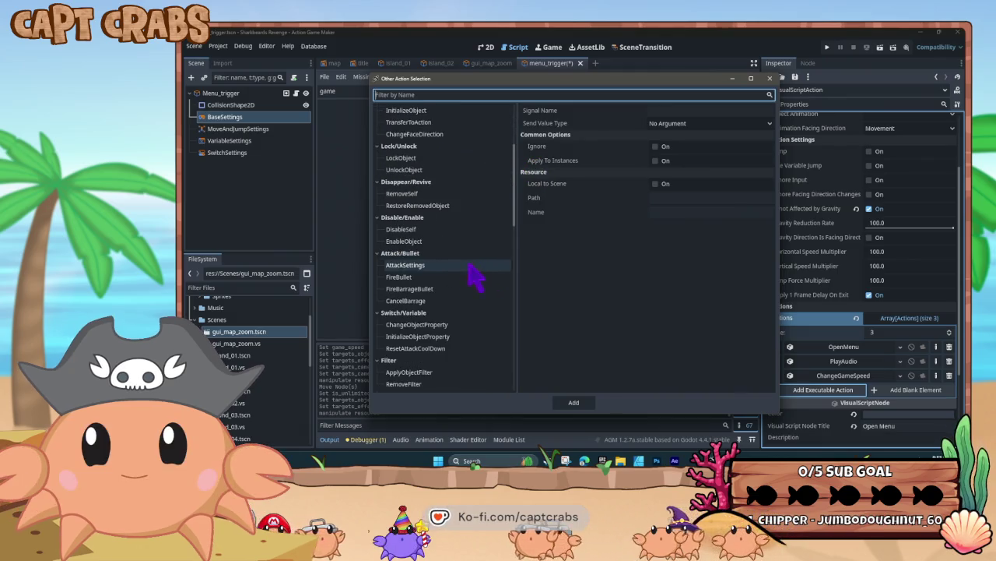
pyautogui.scroll(-5, 474, 279)
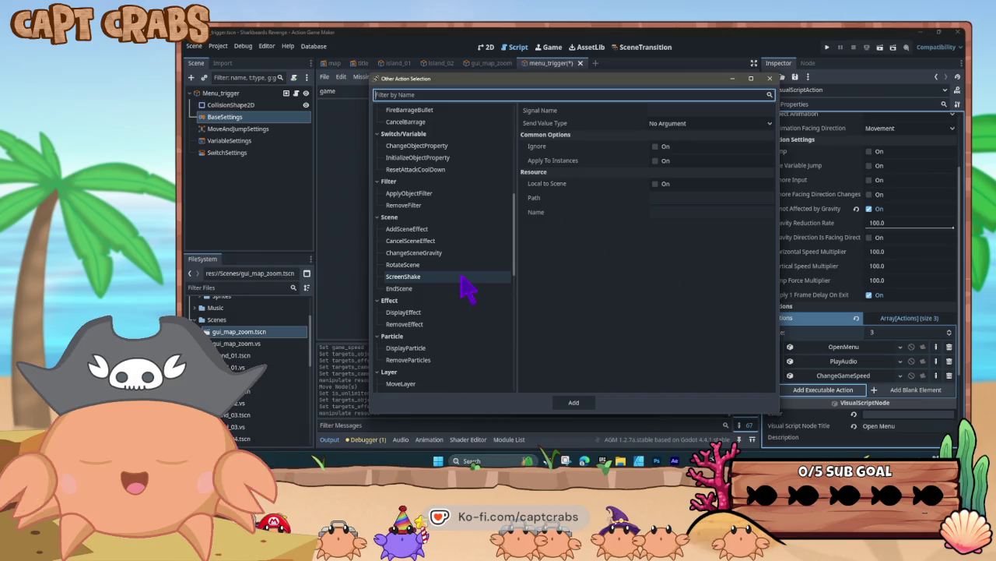
pyautogui.click(443, 229)
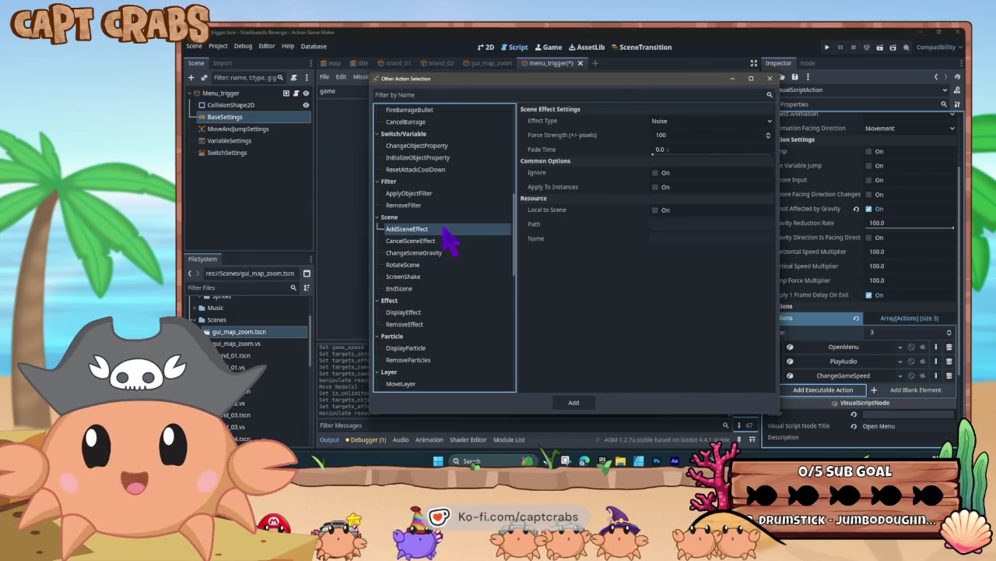
# Set the scene effect to Monochrome with a 1-second fade time and add it.
pyautogui.click(675, 123)
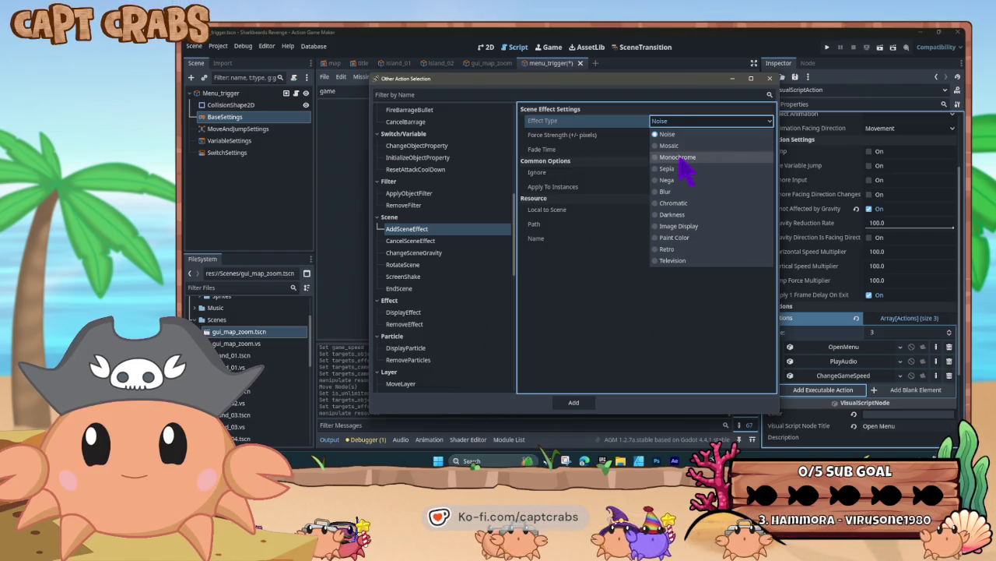
pyautogui.click(679, 157)
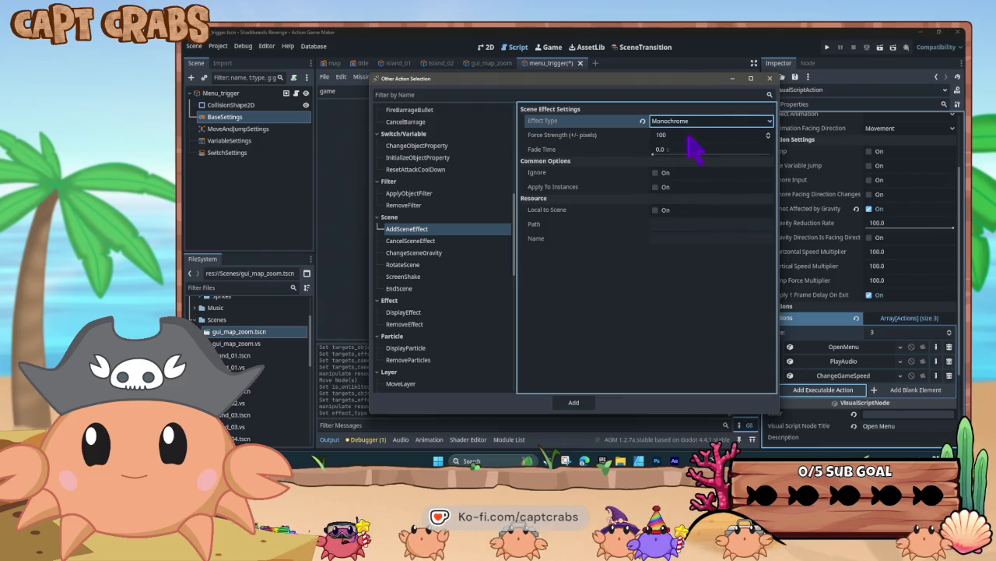
pyautogui.moveTo(653, 153); pyautogui.dragTo(662, 152)
pyautogui.click(682, 150)
pyautogui.write('1')
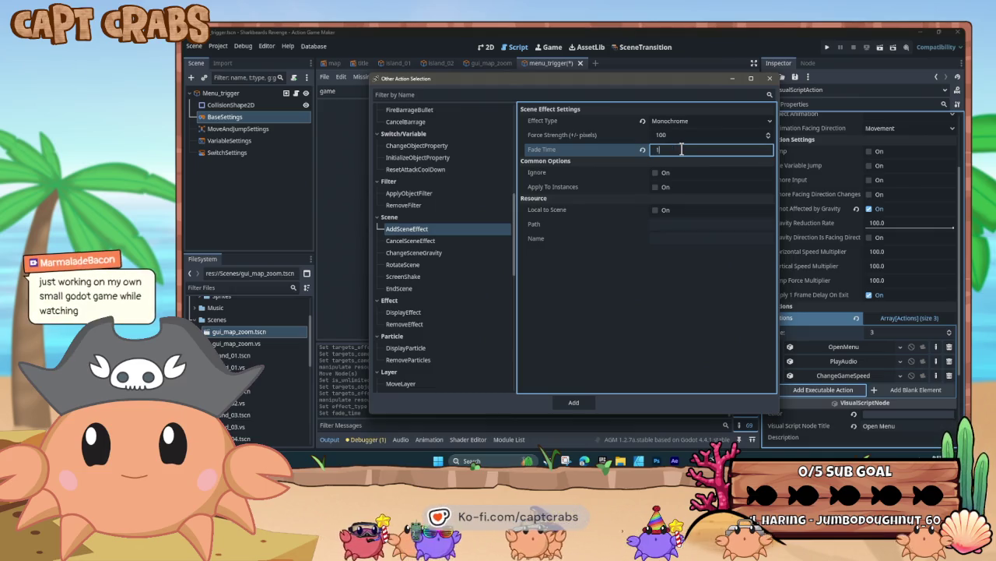
pyautogui.press('Return')
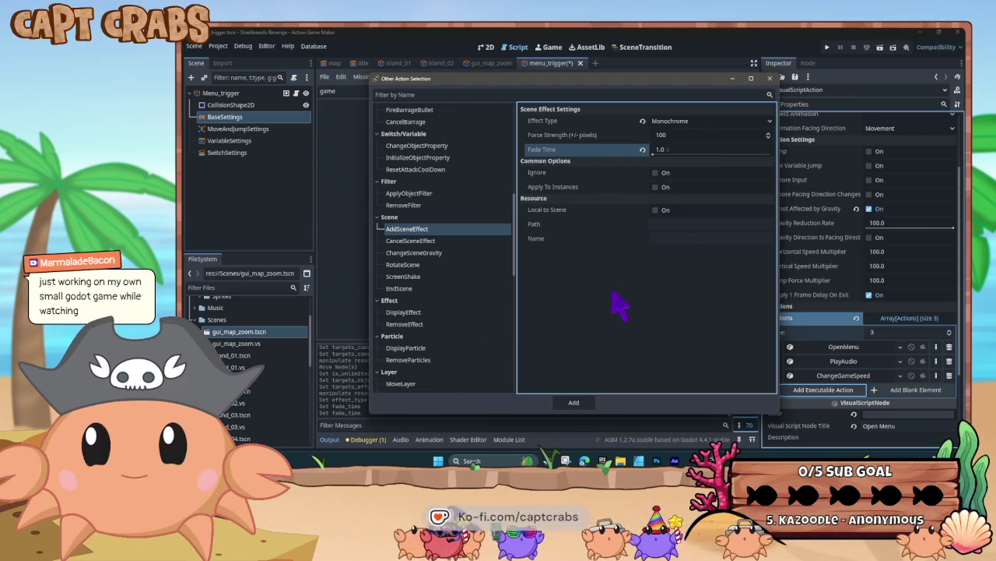
pyautogui.click(586, 395)
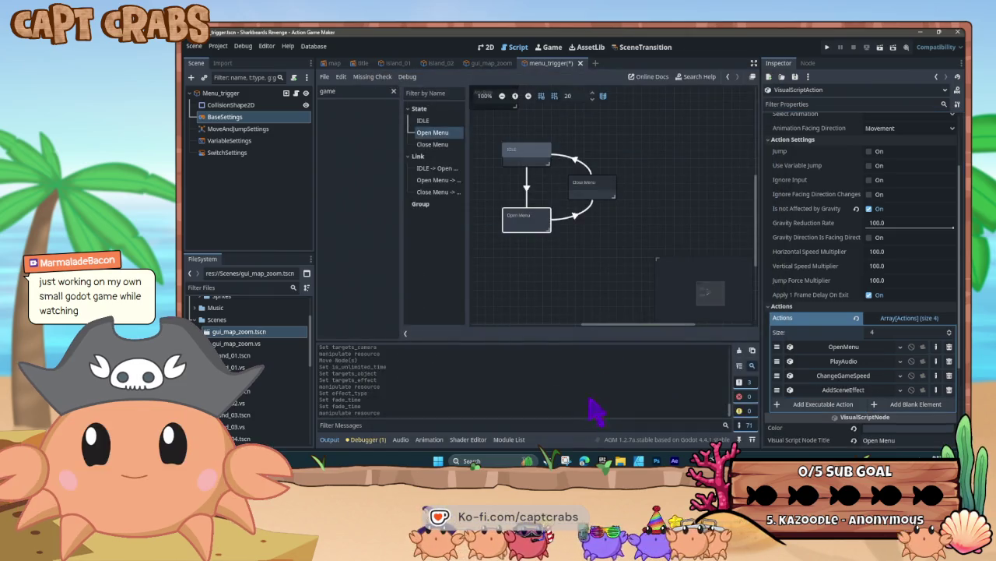
# Add a CancelSceneEffect action to the Close Menu state.
pyautogui.click(604, 192)
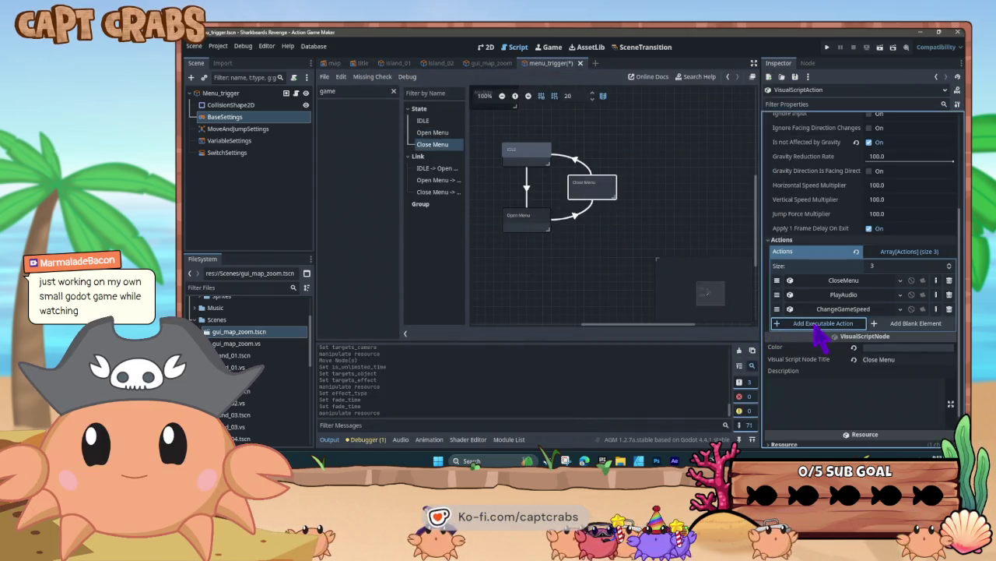
pyautogui.click(795, 323)
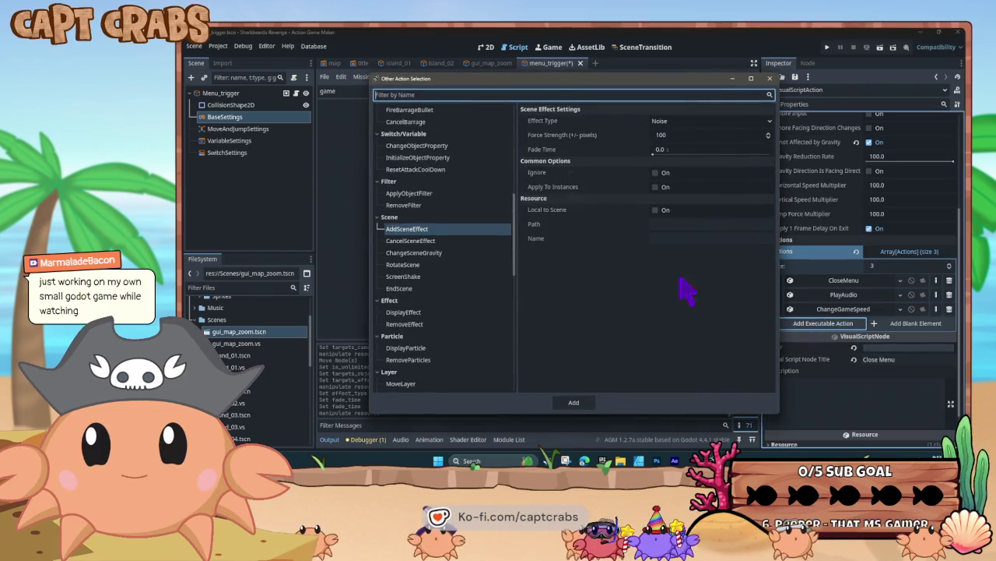
pyautogui.click(445, 242)
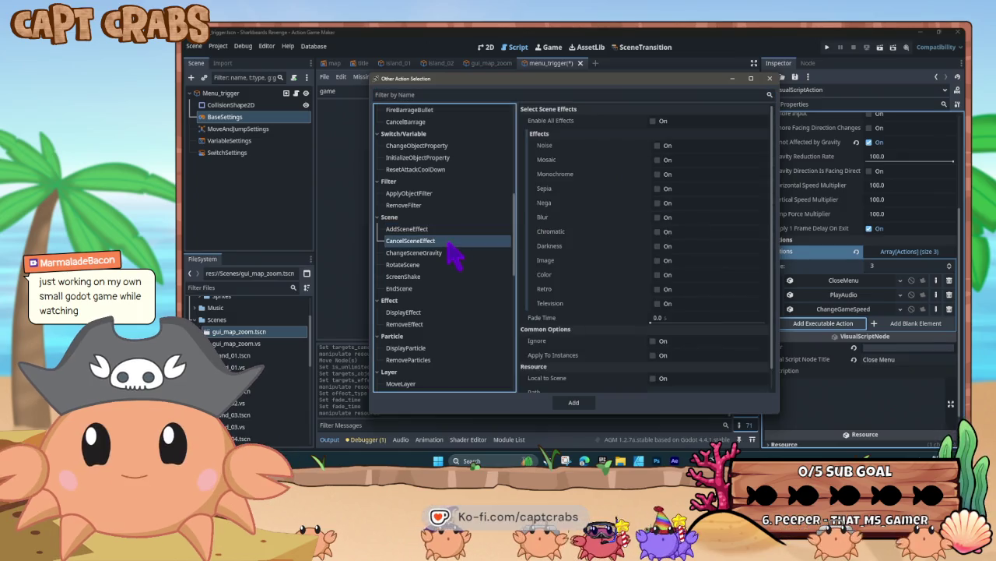
pyautogui.click(580, 403)
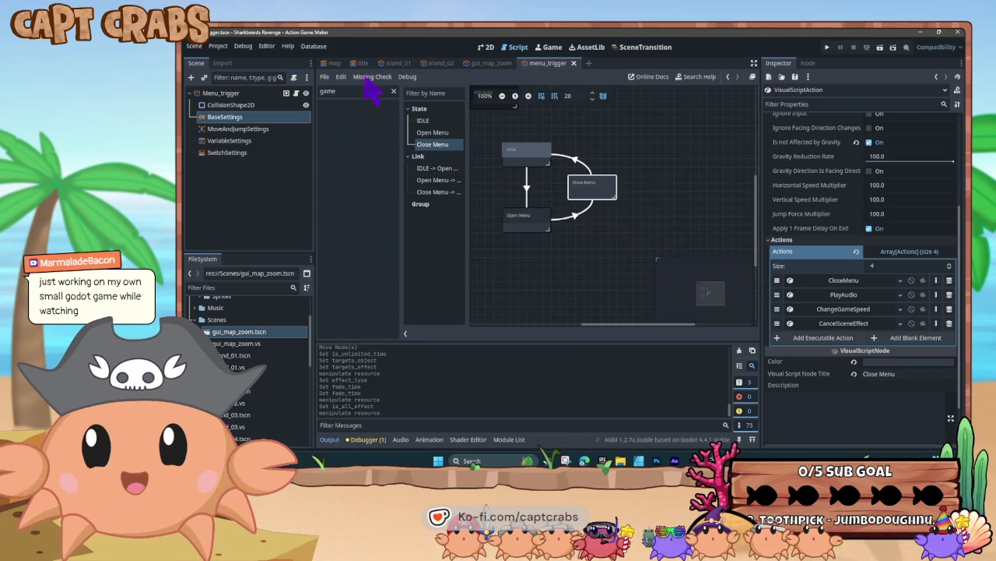
pyautogui.click(333, 63)
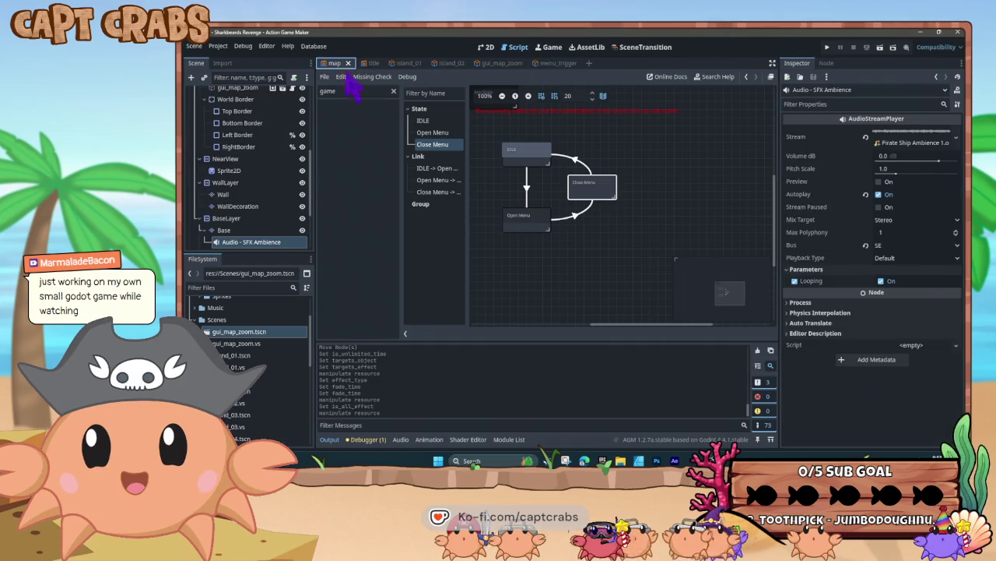
# Show the map scene in 2D, pan around it, and select gui_map_zoom.
pyautogui.click(485, 47)
pyautogui.moveTo(420, 163); pyautogui.dragTo(539, 257)
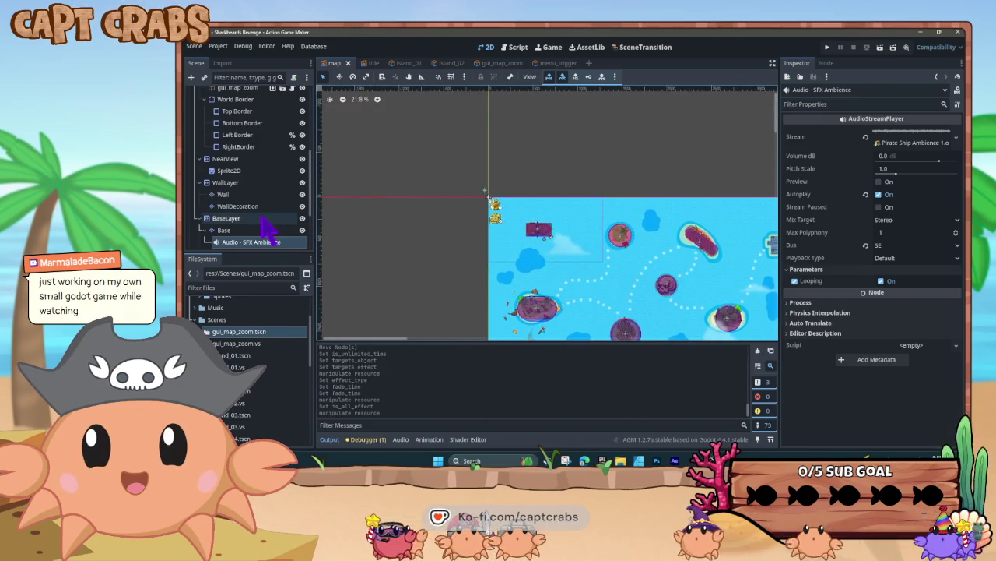
pyautogui.scroll(-2, 266, 226)
pyautogui.scroll(5, 261, 221)
pyautogui.scroll(3, 261, 219)
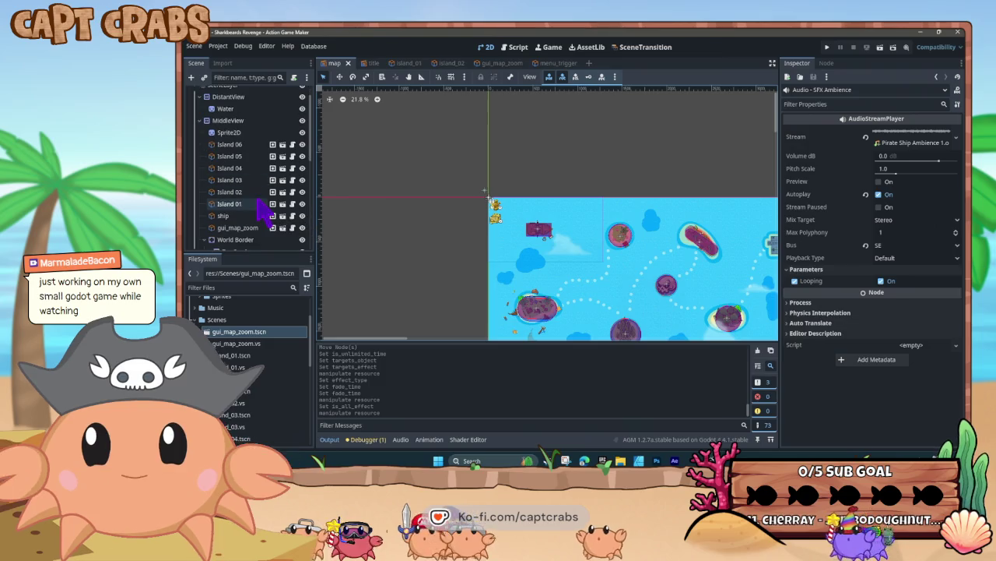
pyautogui.scroll(-2, 265, 210)
pyautogui.scroll(-1, 265, 210)
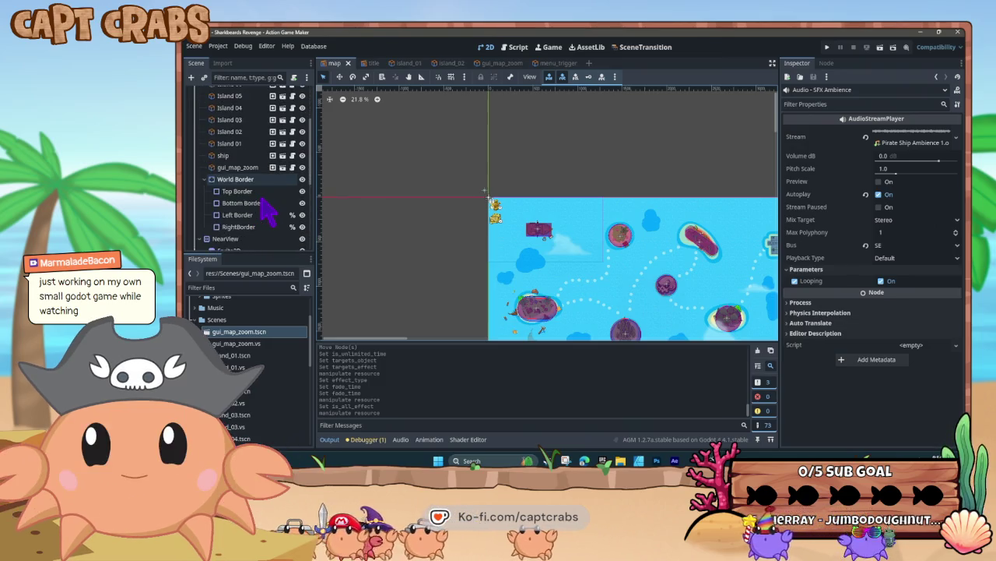
pyautogui.click(238, 167)
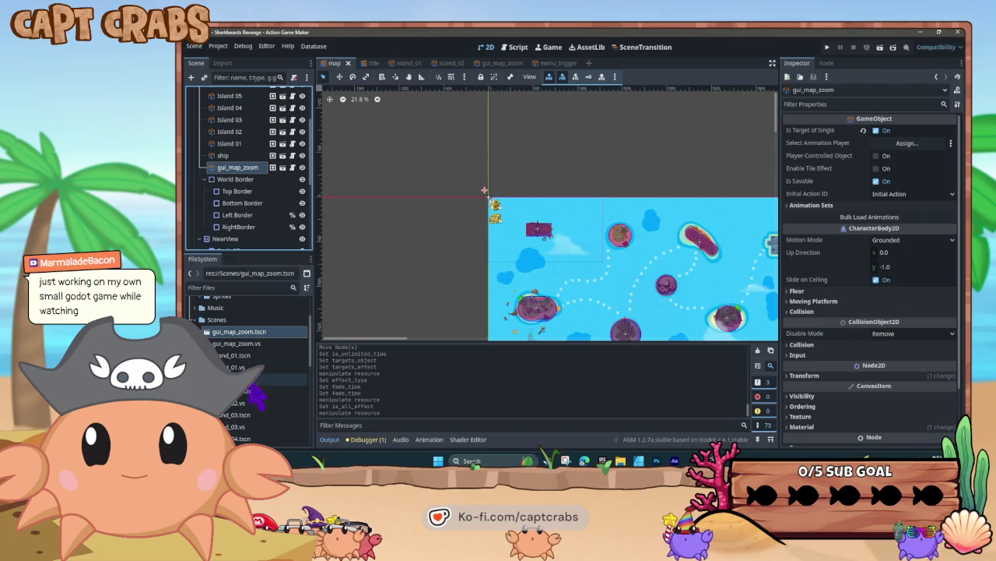
# Drop a menu_trigger.tscn instance at the map's top-left edge and start a playtest.
pyautogui.scroll(-1, 257, 395)
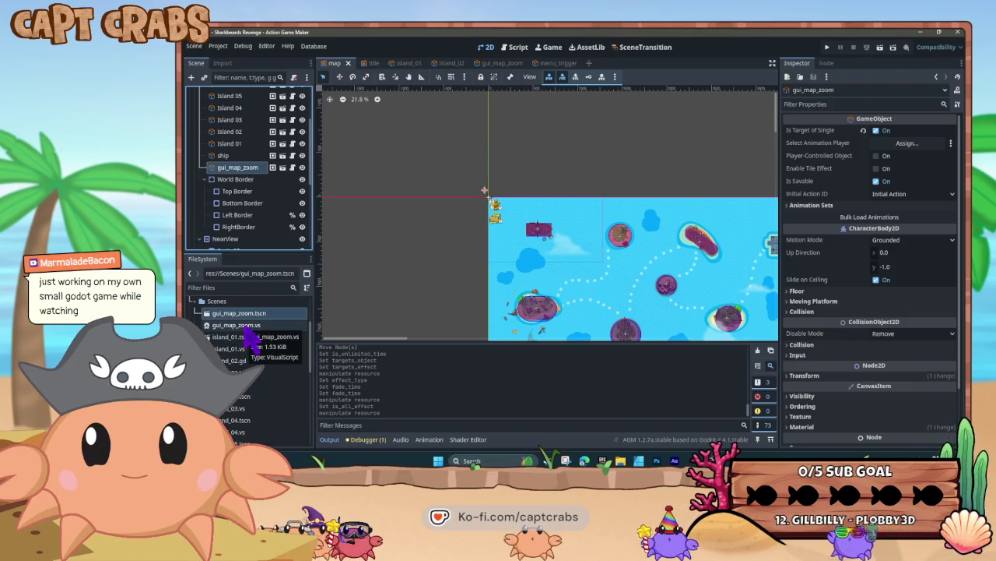
pyautogui.scroll(-5, 253, 393)
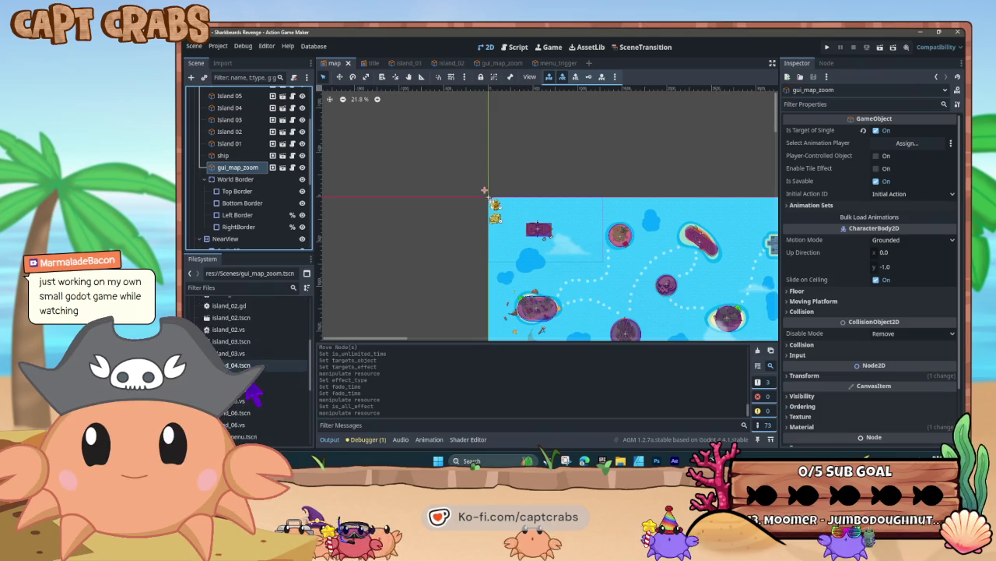
pyautogui.scroll(-1, 256, 397)
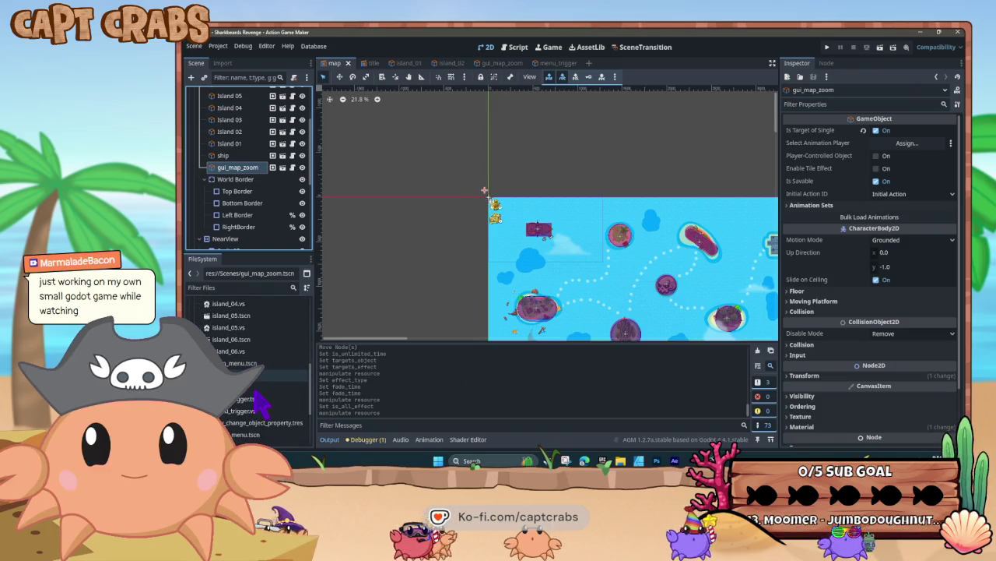
pyautogui.scroll(-1, 257, 398)
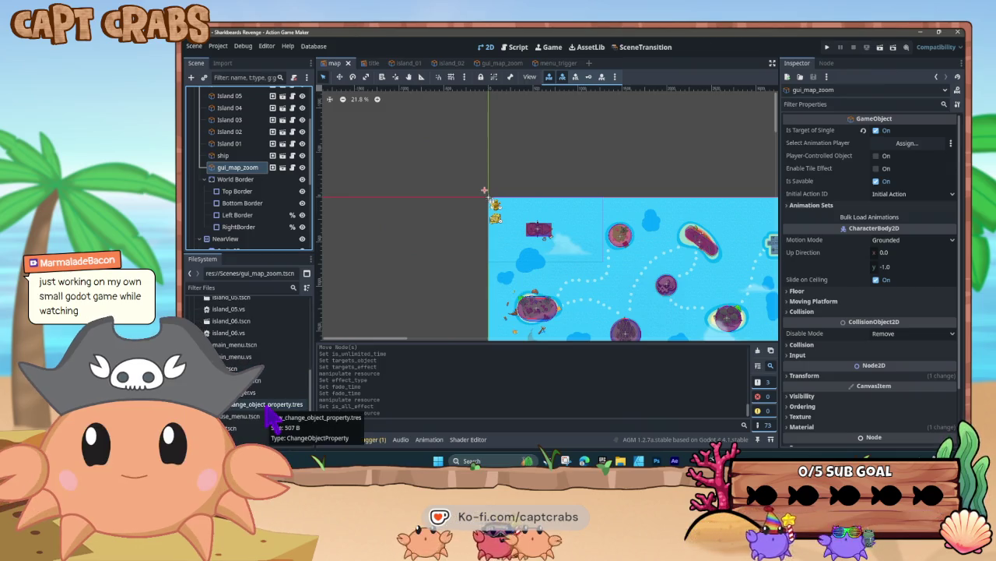
pyautogui.click(249, 380)
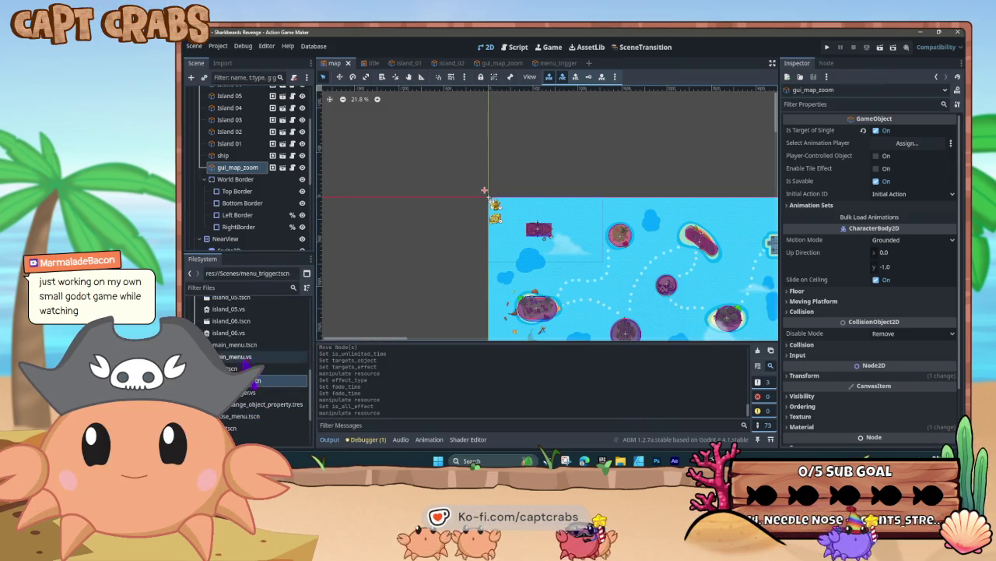
pyautogui.moveTo(244, 392); pyautogui.dragTo(450, 258)
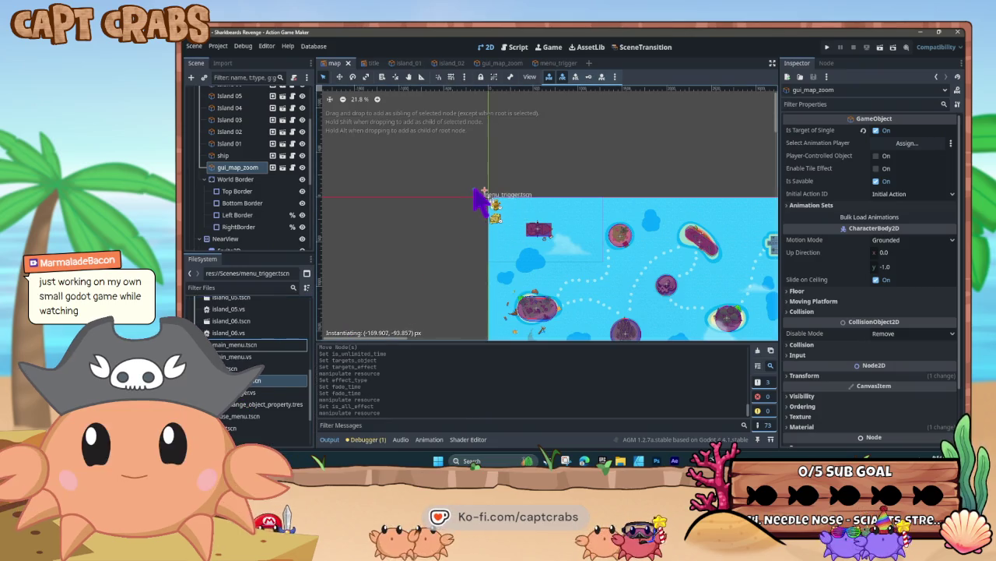
pyautogui.moveTo(483, 200); pyautogui.dragTo(484, 201)
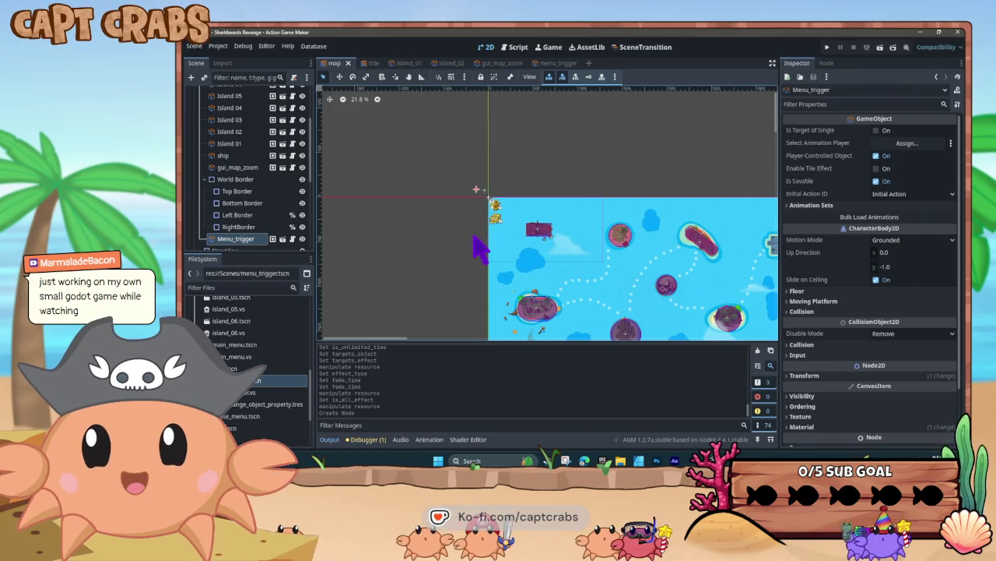
pyautogui.press('F5')
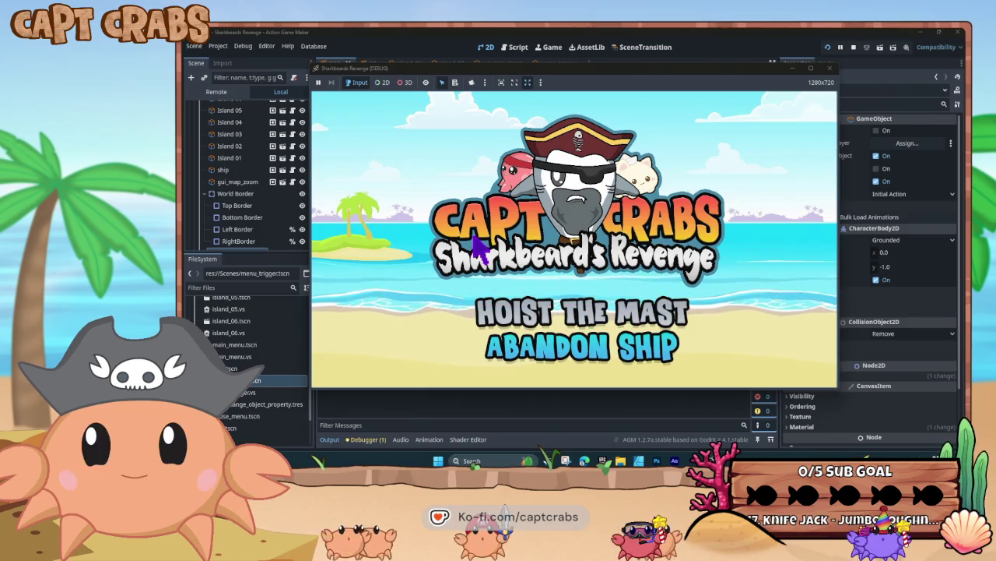
pyautogui.press('Return')
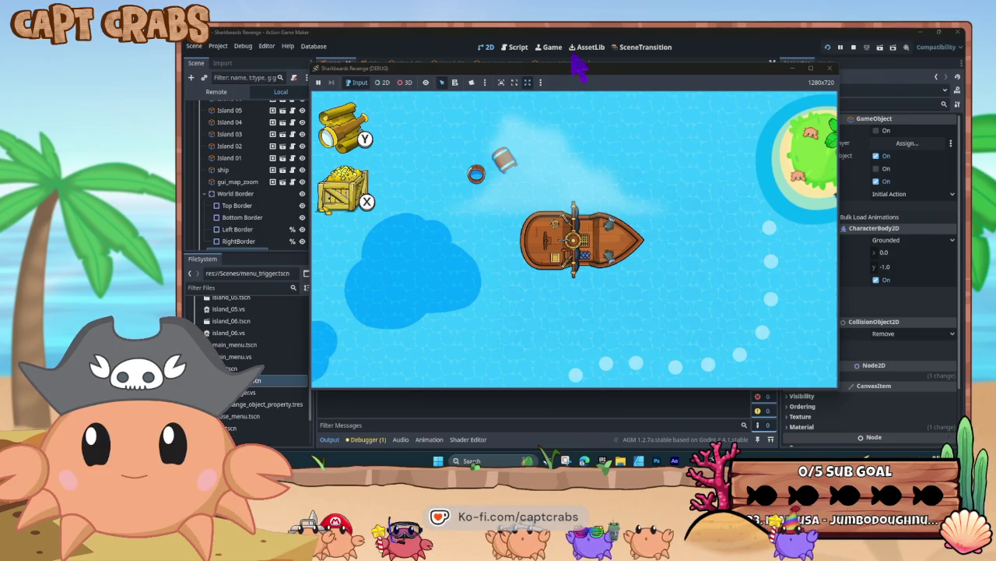
pyautogui.click(830, 67)
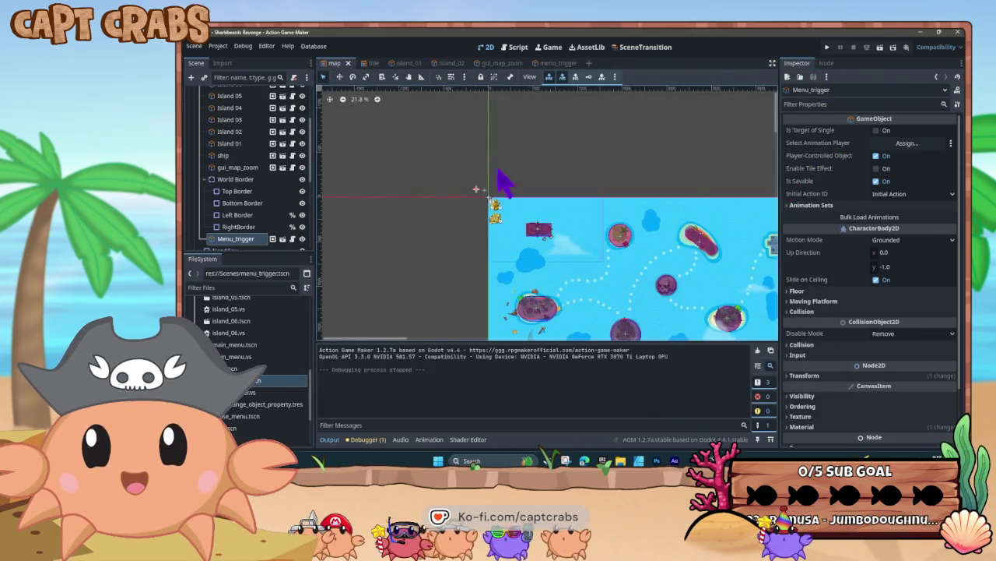
# In the Input Map, replace Start's Joypad Button 6 binding with Joypad Button 5, keeping Enter.
pyautogui.click(220, 45)
pyautogui.click(230, 59)
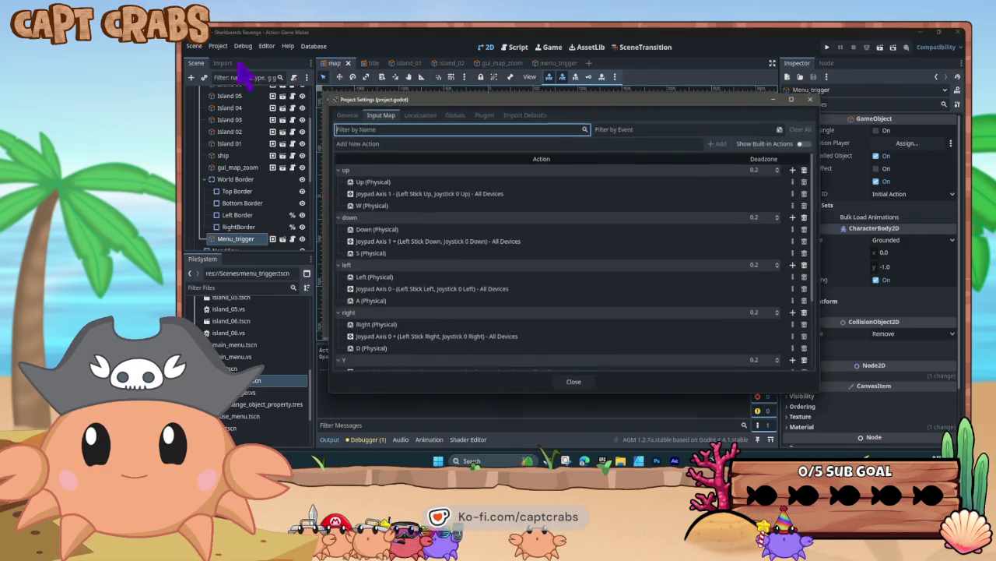
pyautogui.click(484, 361)
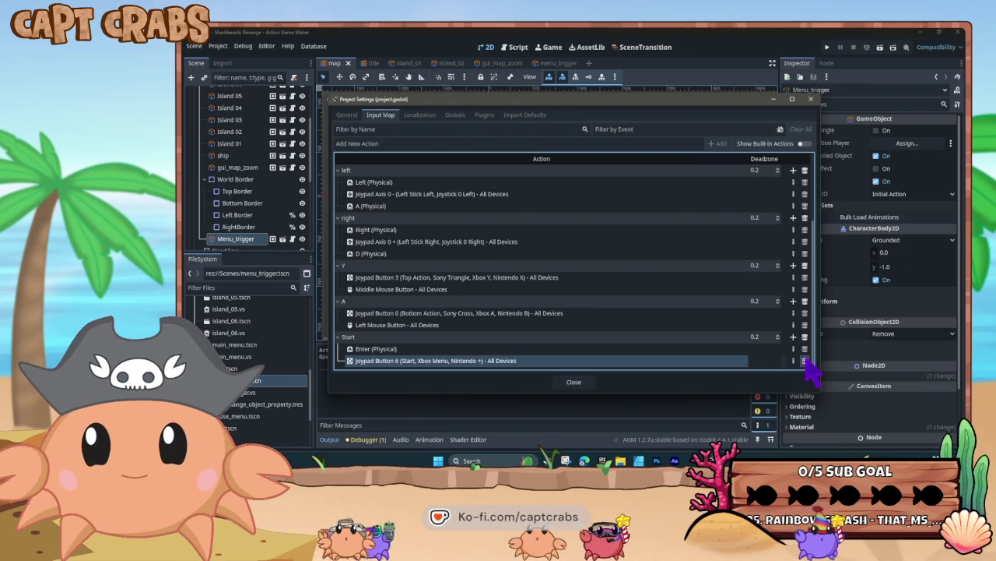
pyautogui.click(805, 360)
pyautogui.click(793, 348)
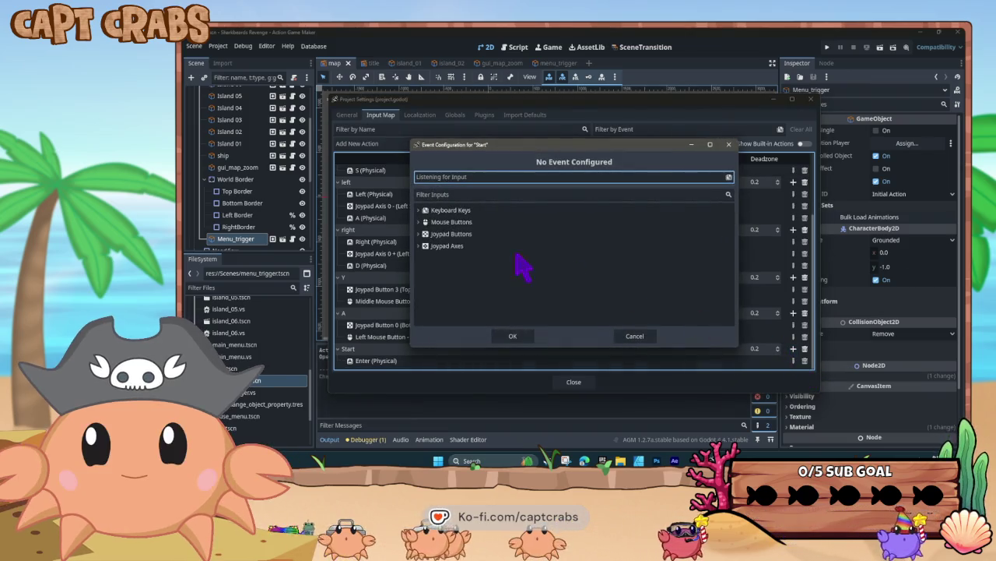
pyautogui.click(421, 234)
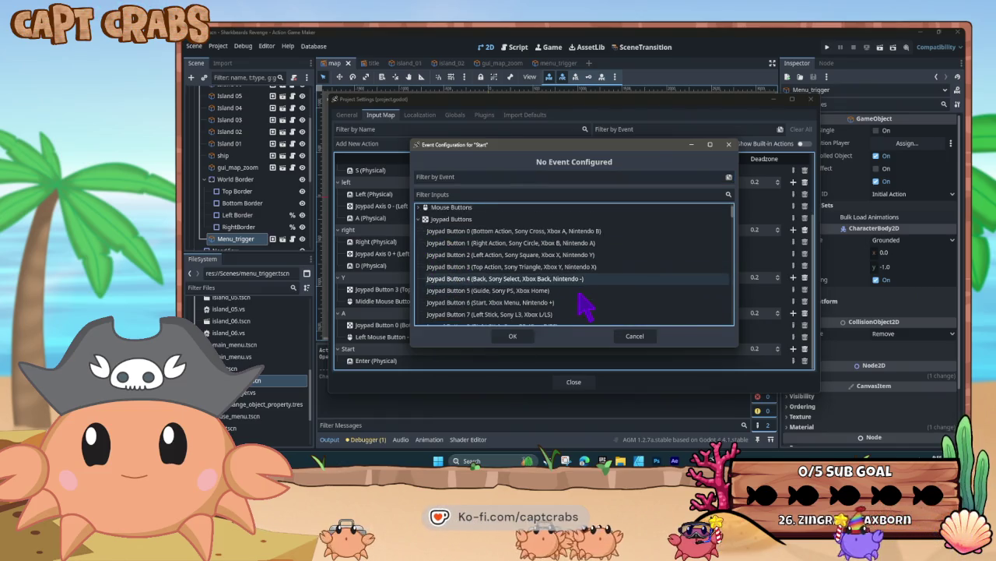
pyautogui.scroll(-2, 586, 308)
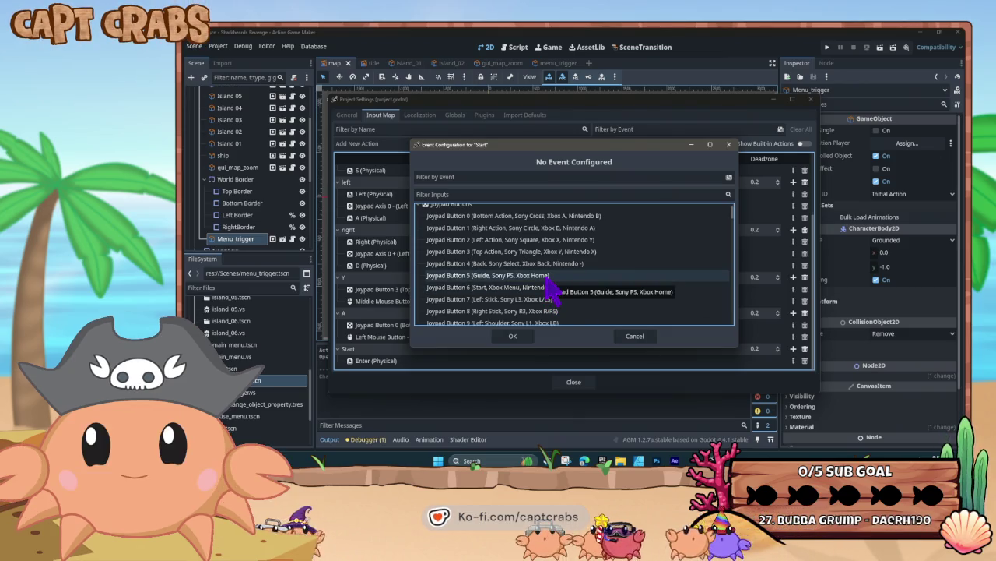
pyautogui.click(551, 289)
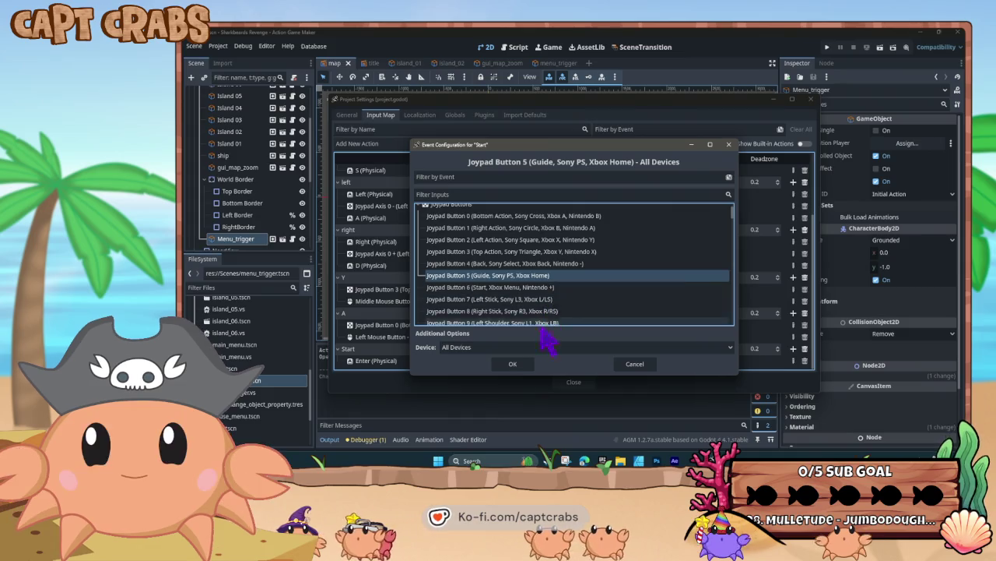
pyautogui.click(527, 364)
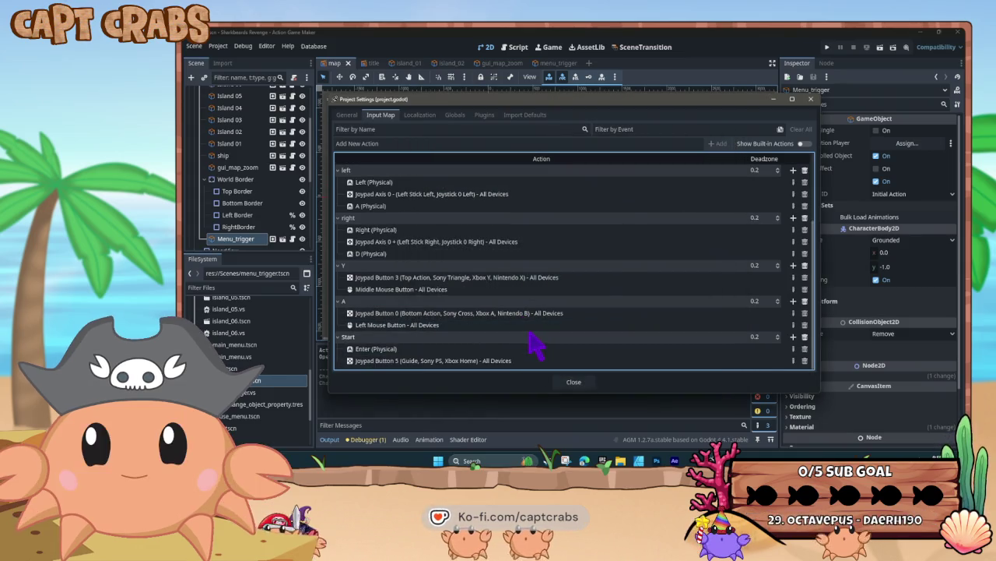
pyautogui.click(576, 381)
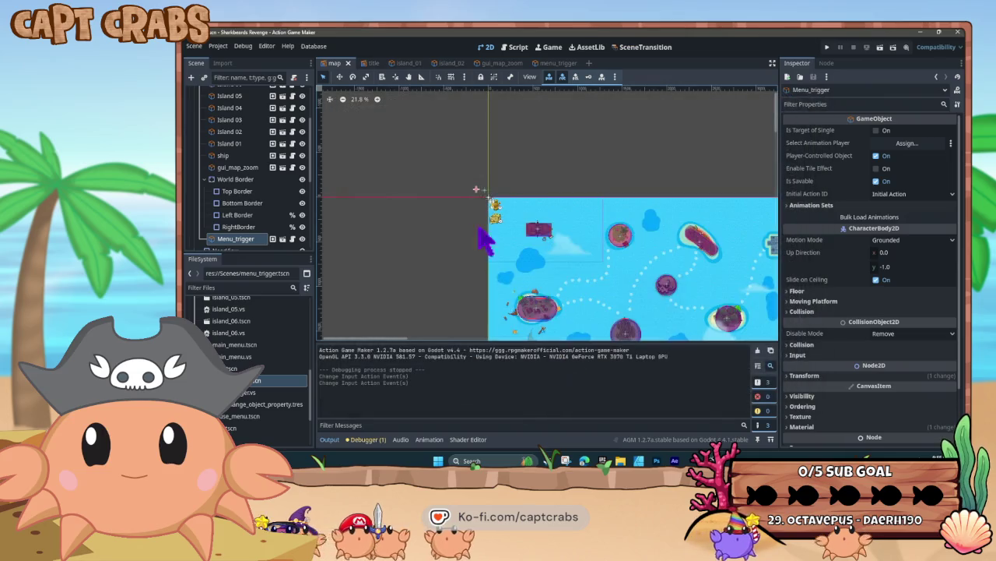
# Open menu_trigger's state graph and inspect the Open Menu to Close Menu link's input condition.
pyautogui.click(549, 64)
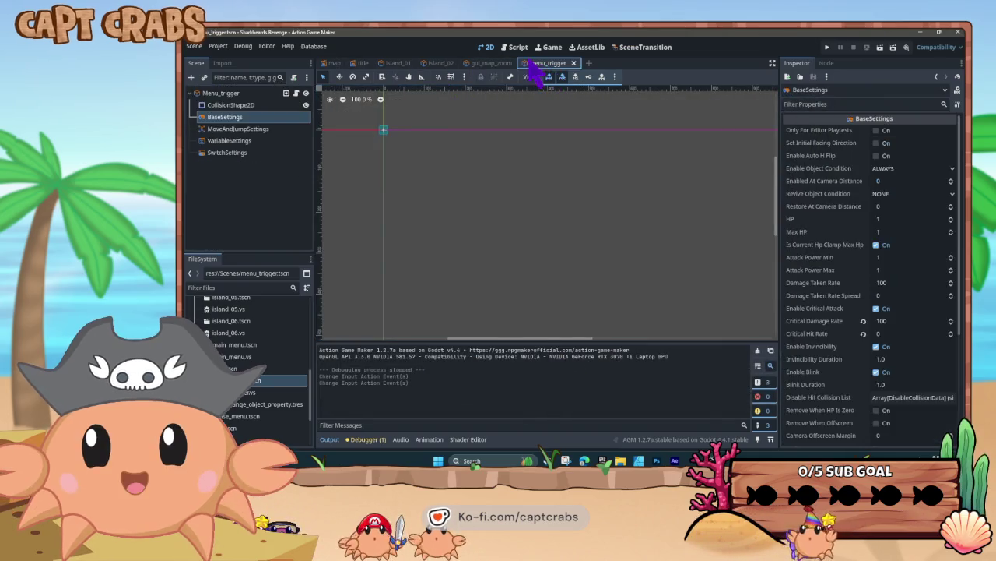
pyautogui.click(517, 48)
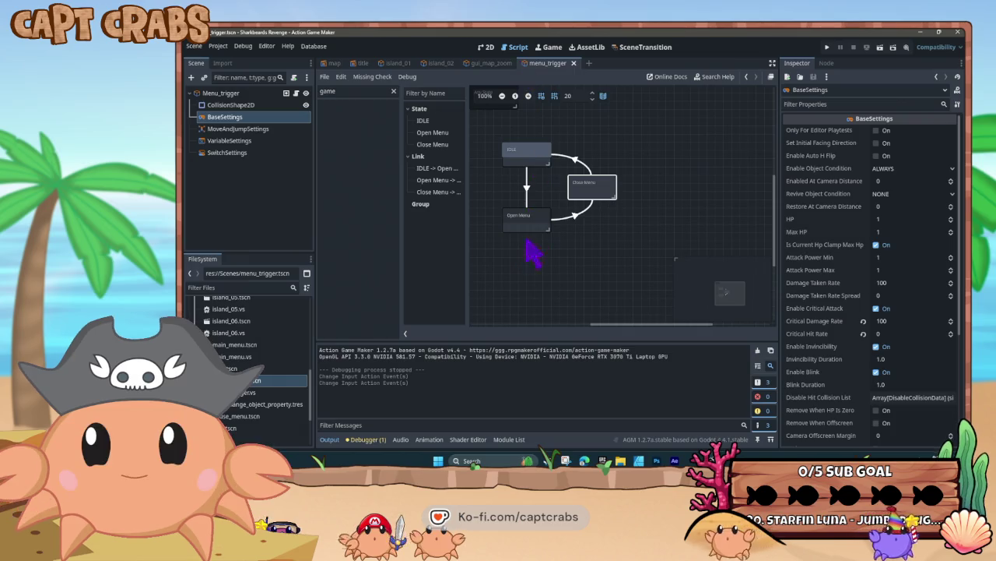
pyautogui.click(576, 216)
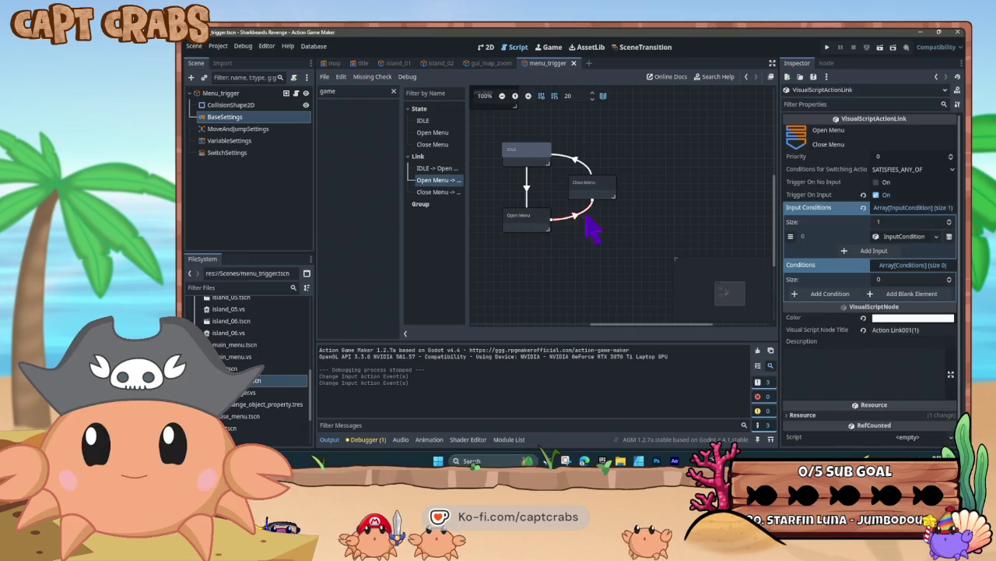
pyautogui.click(903, 237)
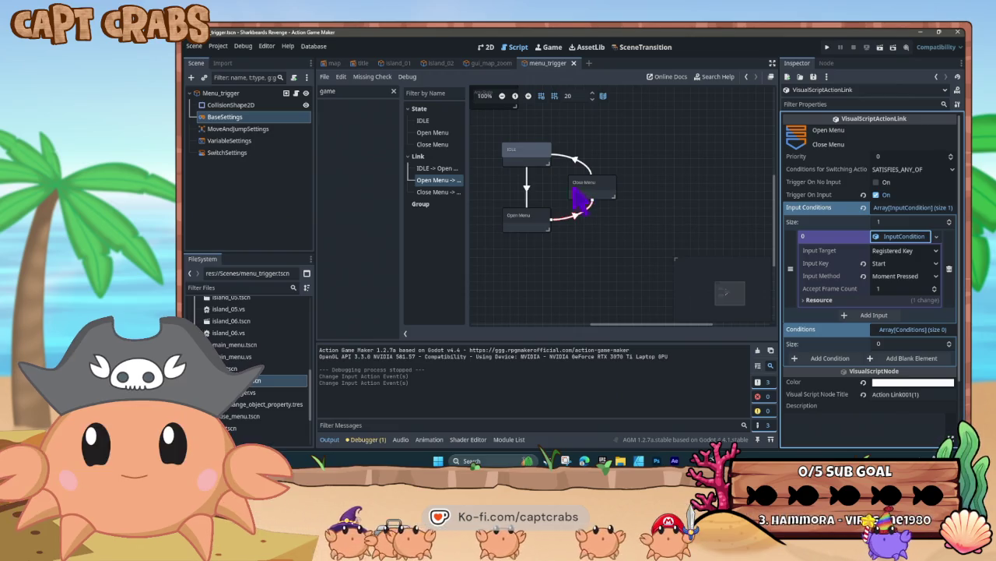
# Review the Menu_trigger root's properties, then inspect the Open Menu state's actions.
pyautogui.click(233, 93)
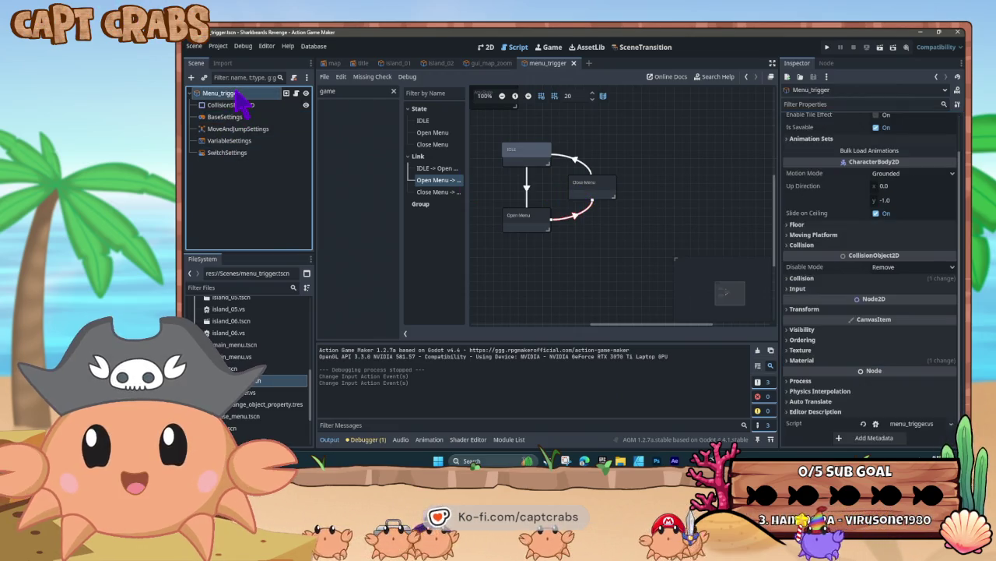
pyautogui.scroll(2, 829, 222)
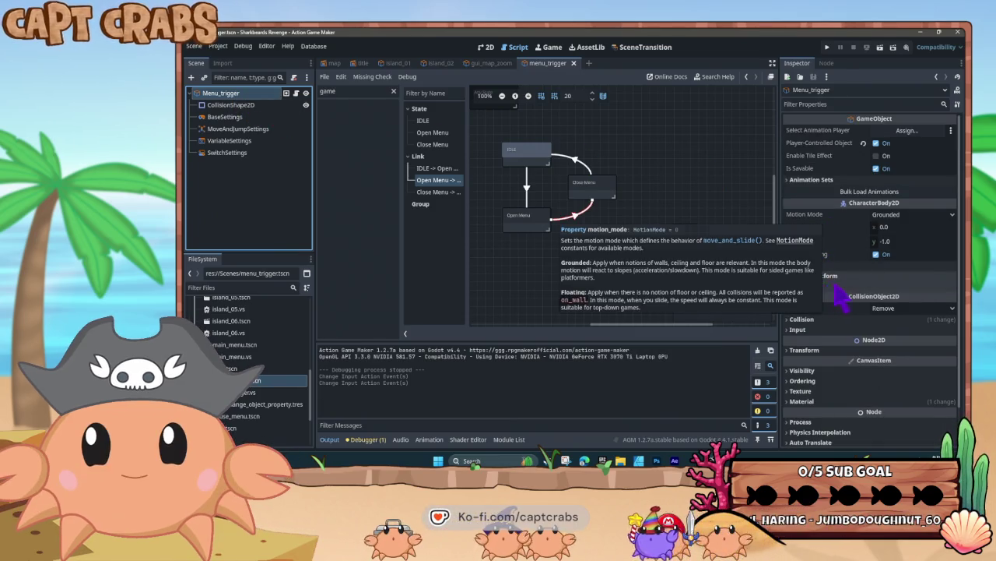
pyautogui.scroll(-2, 830, 310)
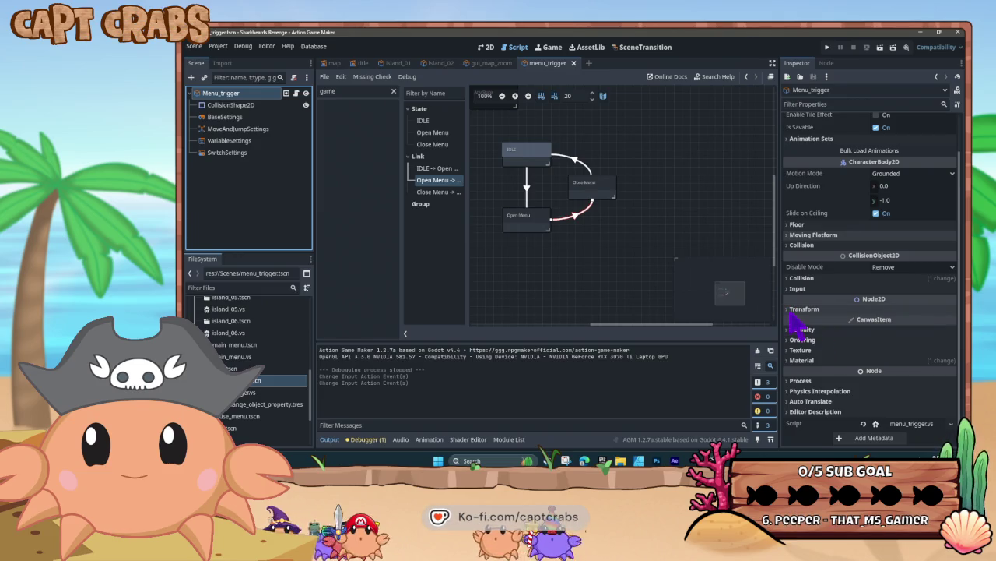
pyautogui.click(802, 309)
pyautogui.click(787, 309)
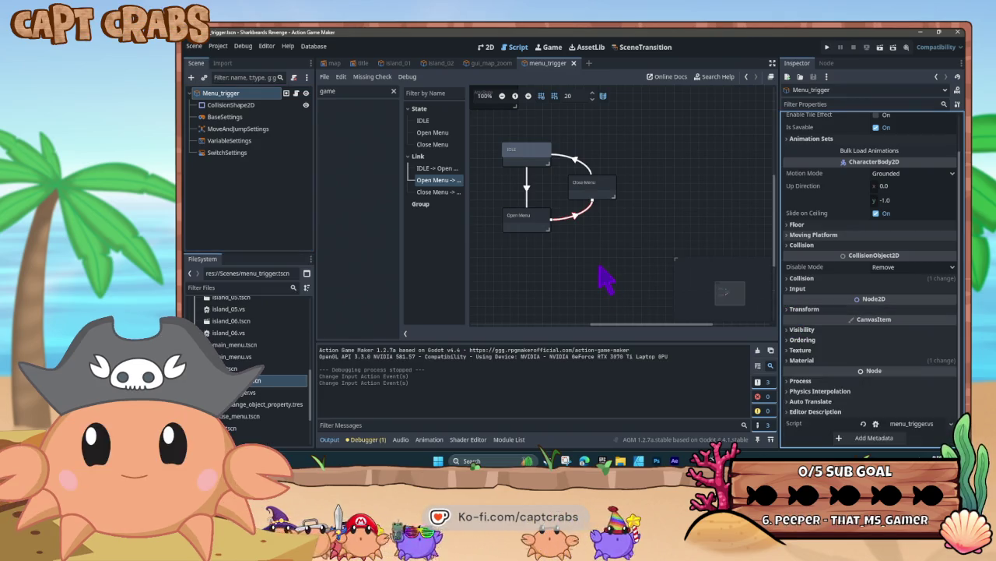
pyautogui.click(541, 221)
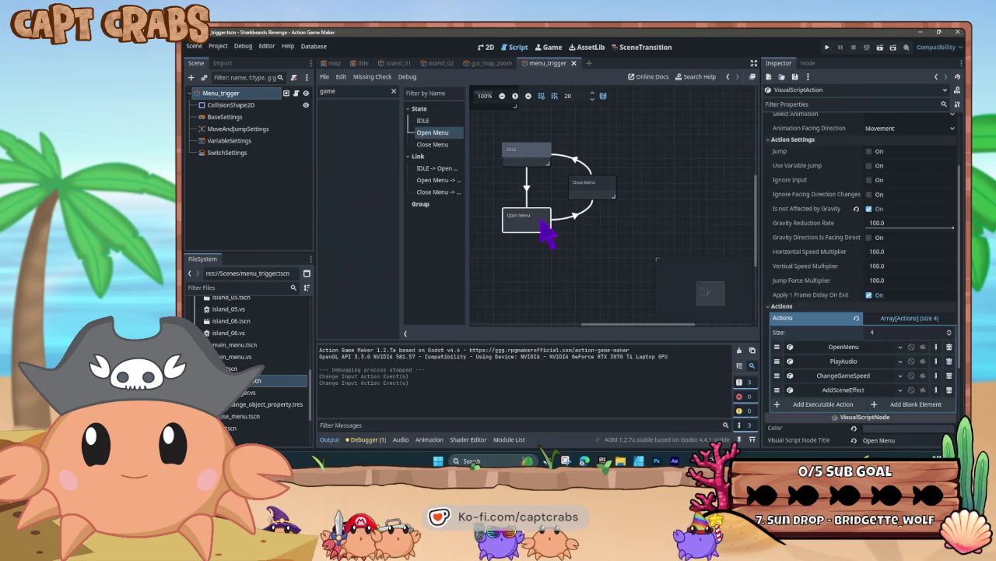
# Add a Wait action with value 1.0 to Open Menu and move it above ChangeGameSpeed.
pyautogui.moveTo(776, 389); pyautogui.dragTo(777, 361)
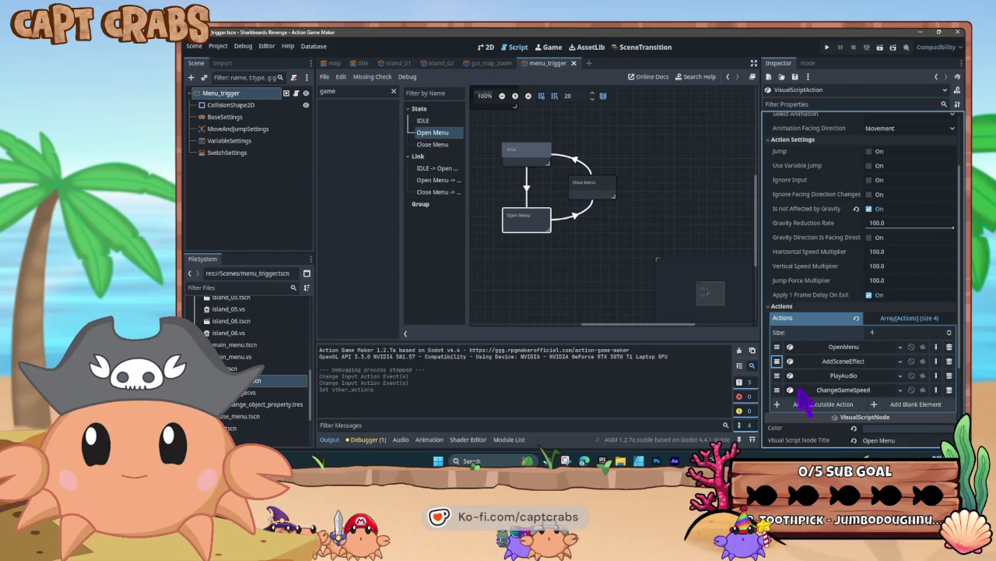
pyautogui.click(559, 274)
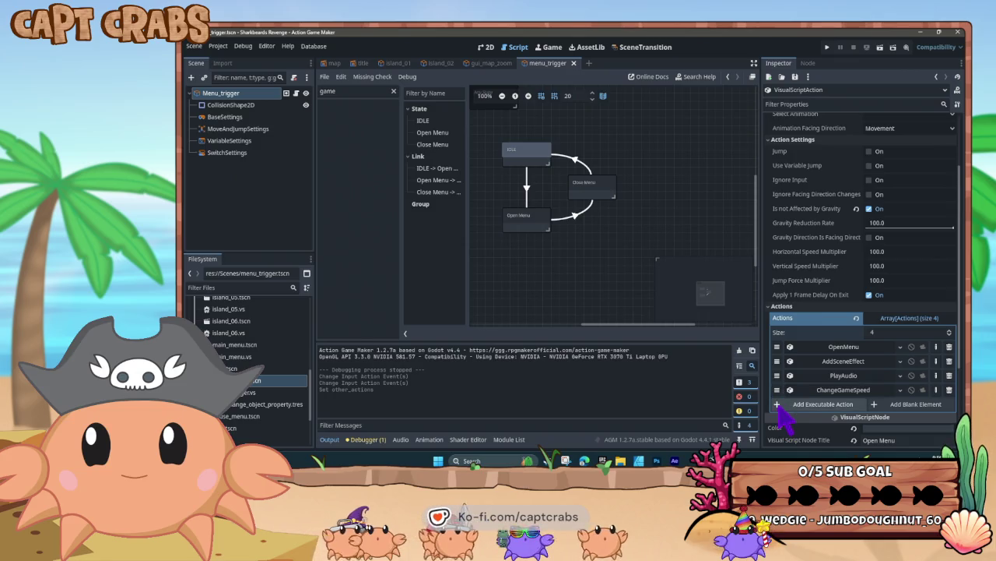
pyautogui.click(782, 408)
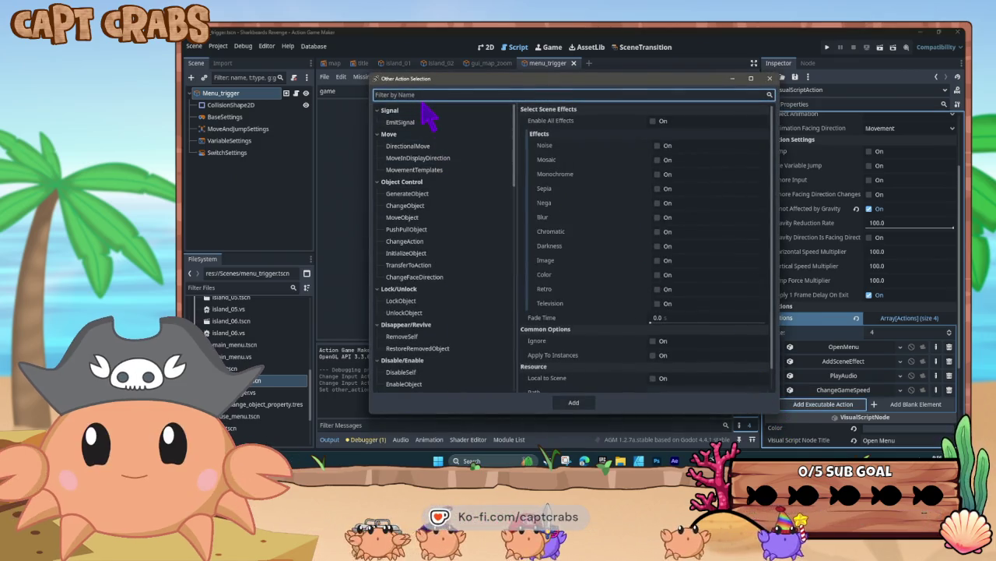
pyautogui.write('wait')
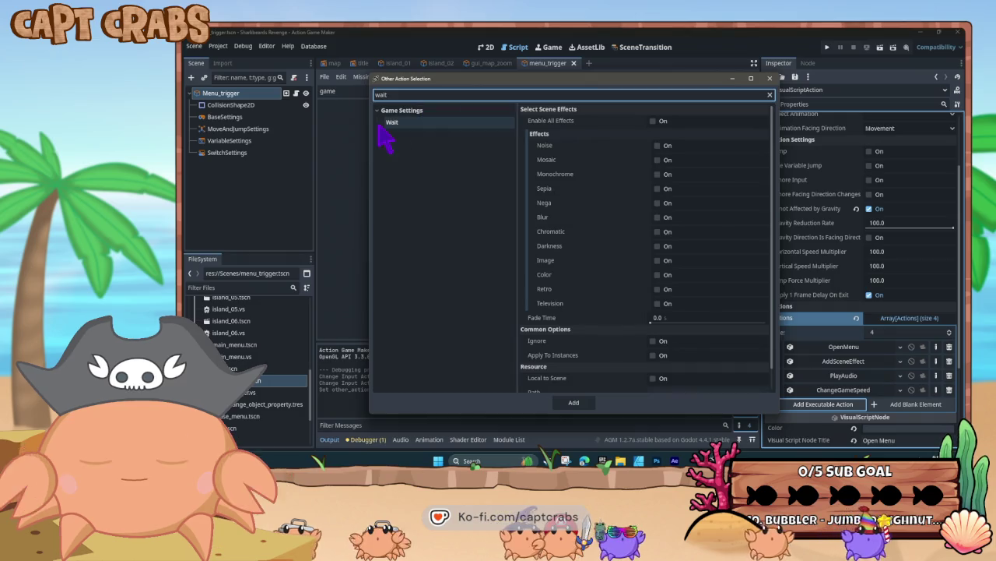
pyautogui.click(410, 125)
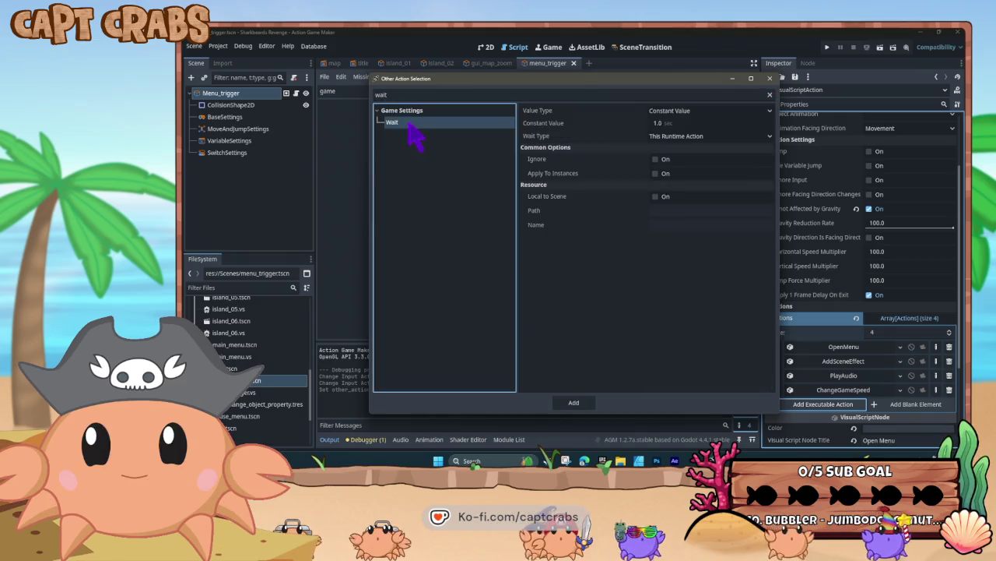
pyautogui.click(668, 124)
pyautogui.click(575, 403)
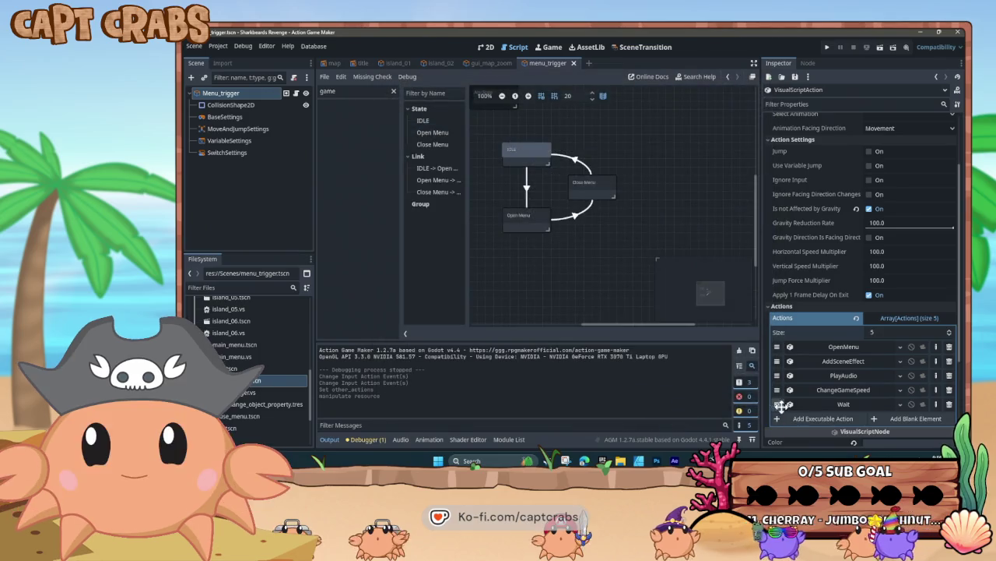
pyautogui.click(776, 404)
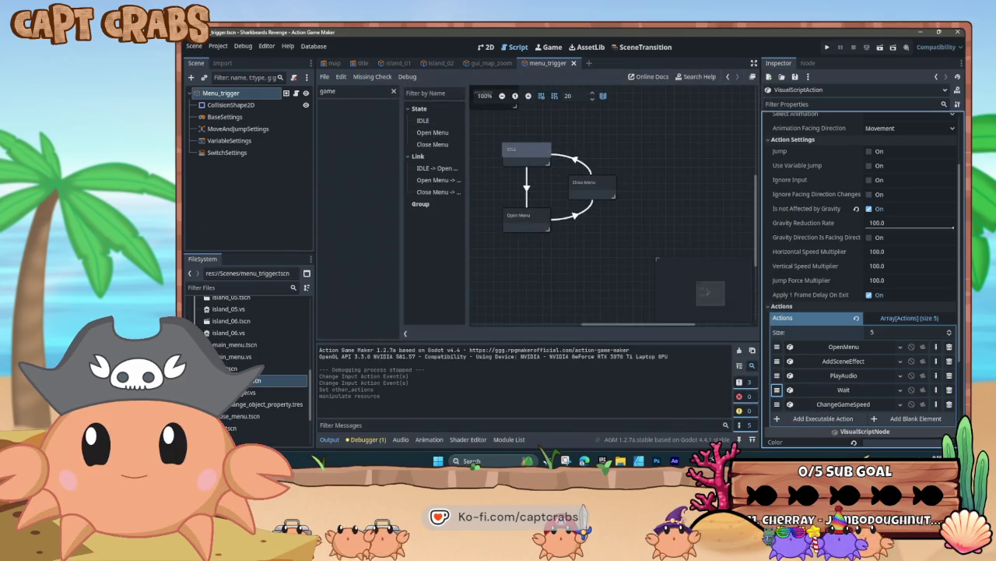
pyautogui.click(560, 275)
pyautogui.press('F5')
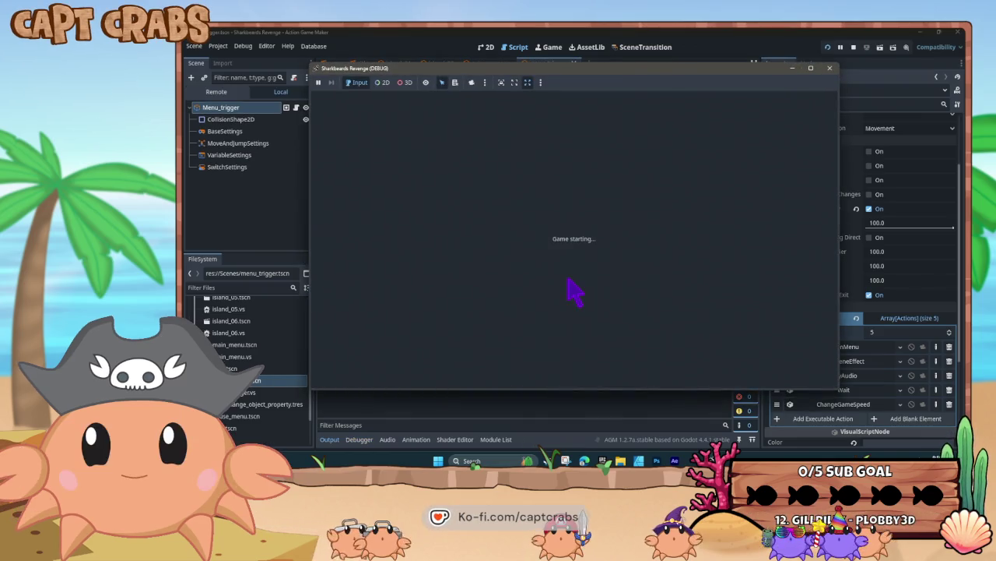
pyautogui.press('Return')
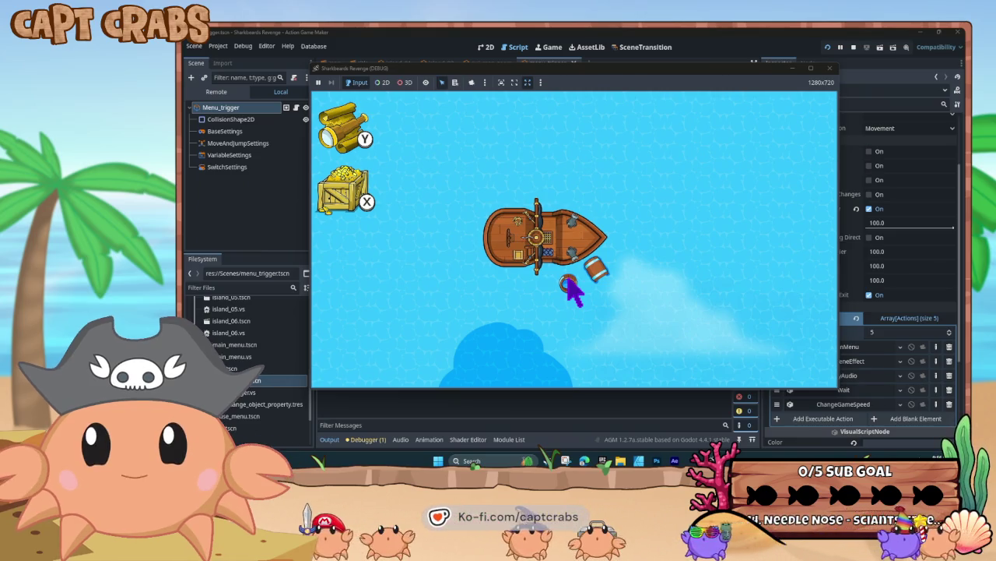
pyautogui.press('Left')
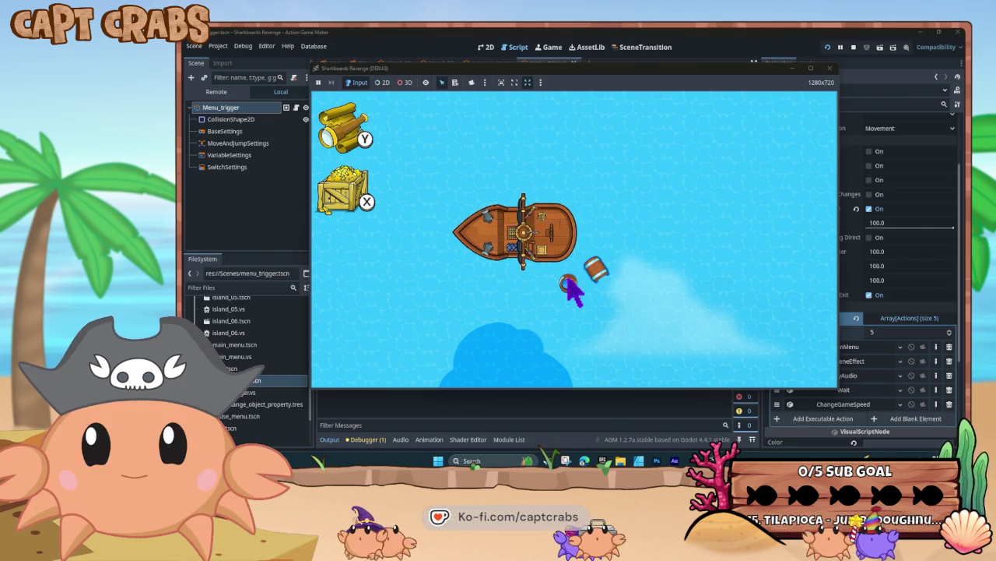
pyautogui.press('Up')
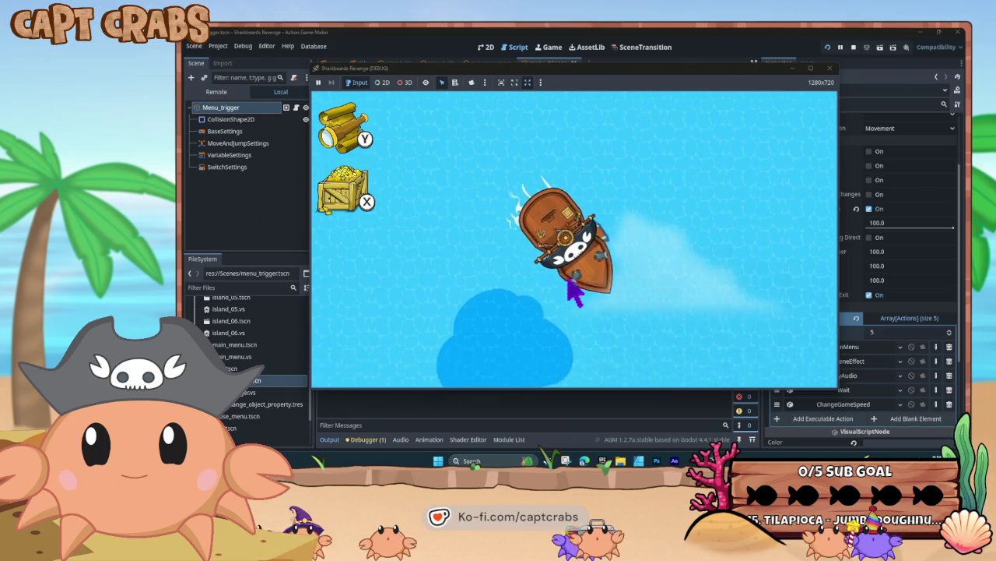
pyautogui.press('Right')
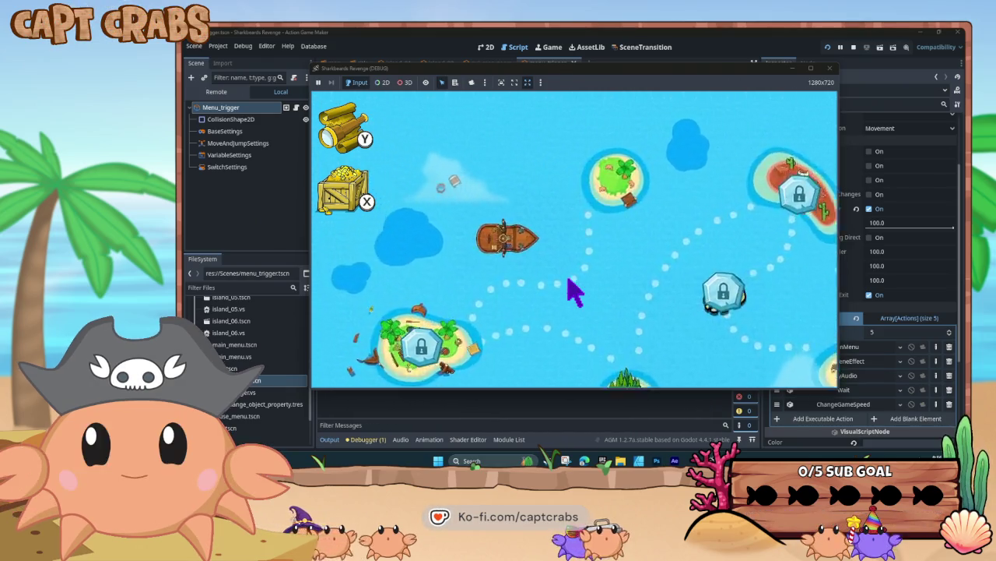
pyautogui.press('Down')
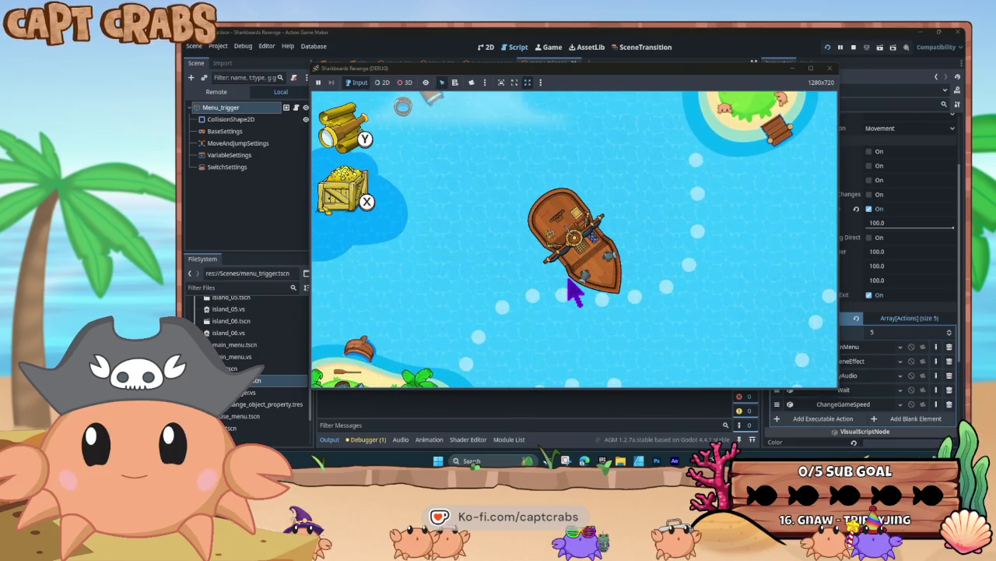
pyautogui.hotkey('alt', 'Tab')
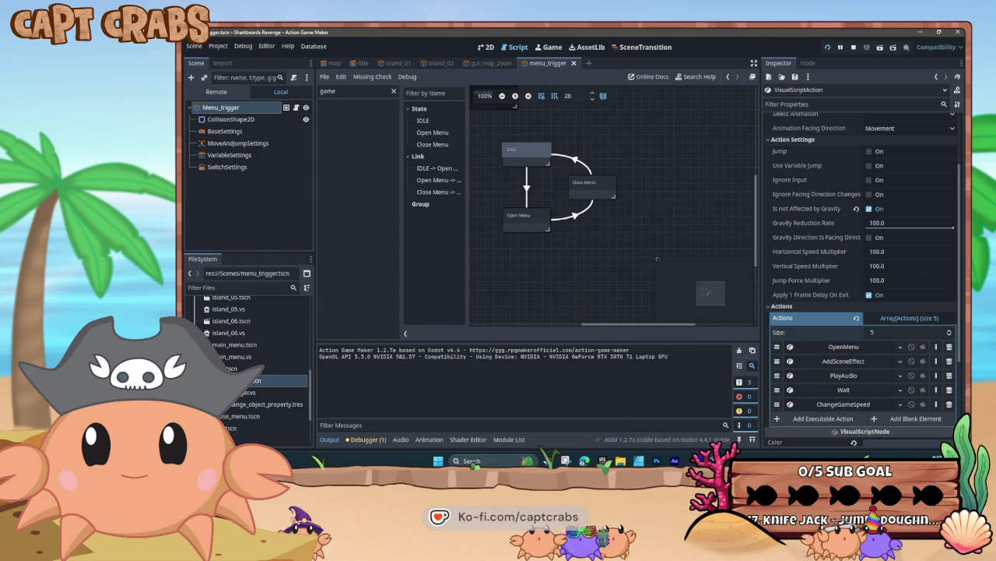
pyautogui.hotkey('alt', 'Tab')
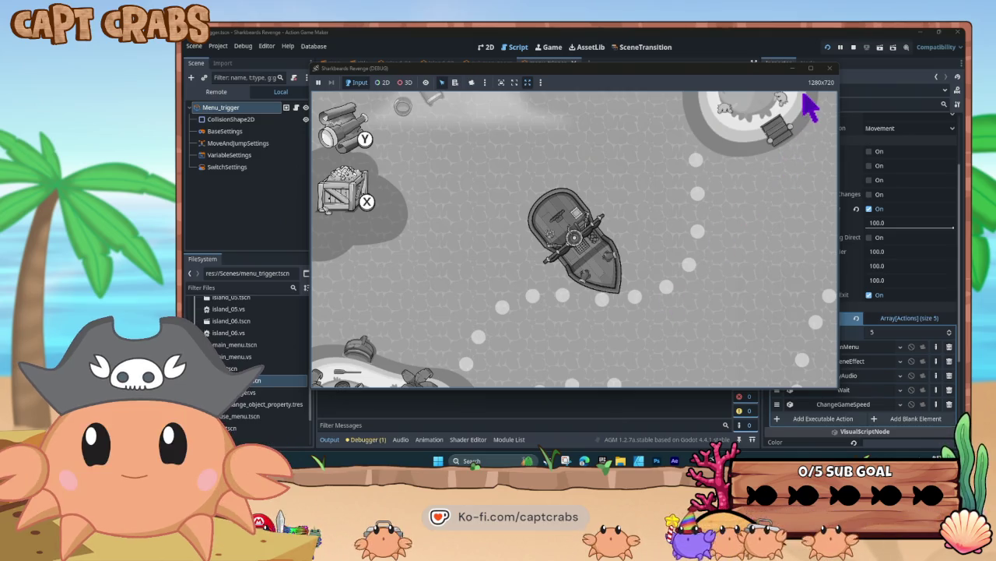
pyautogui.click(829, 68)
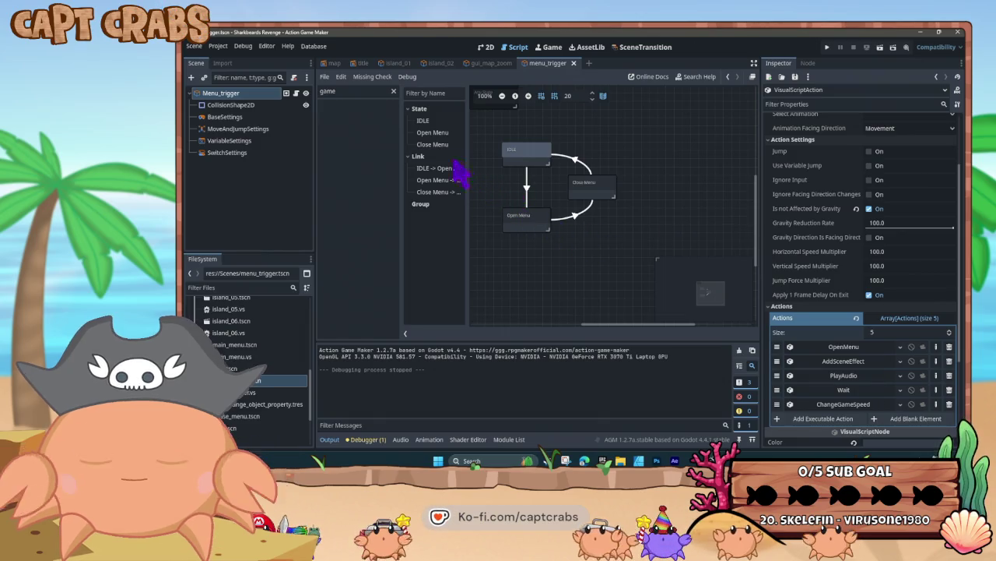
# Expand the common options of Open Menu's ChangeGameSpeed action and switch Ignore on.
pyautogui.click(538, 222)
pyautogui.click(835, 405)
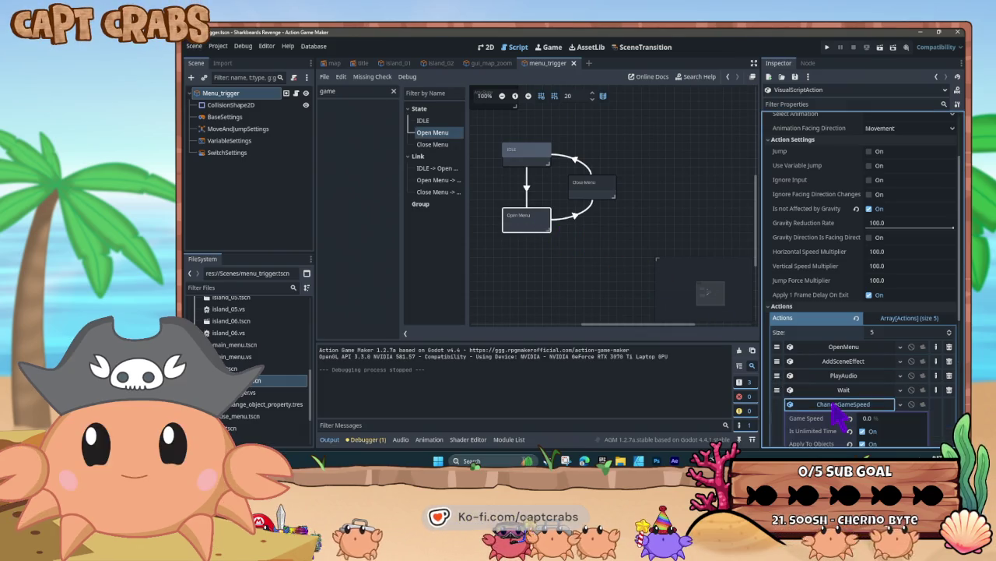
pyautogui.scroll(-4, 828, 397)
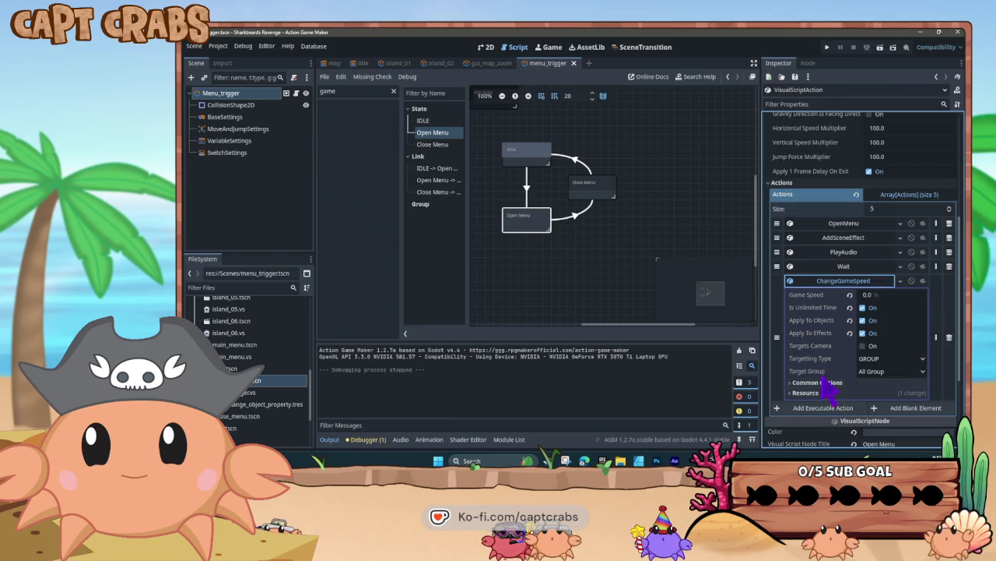
pyautogui.scroll(-3, 823, 380)
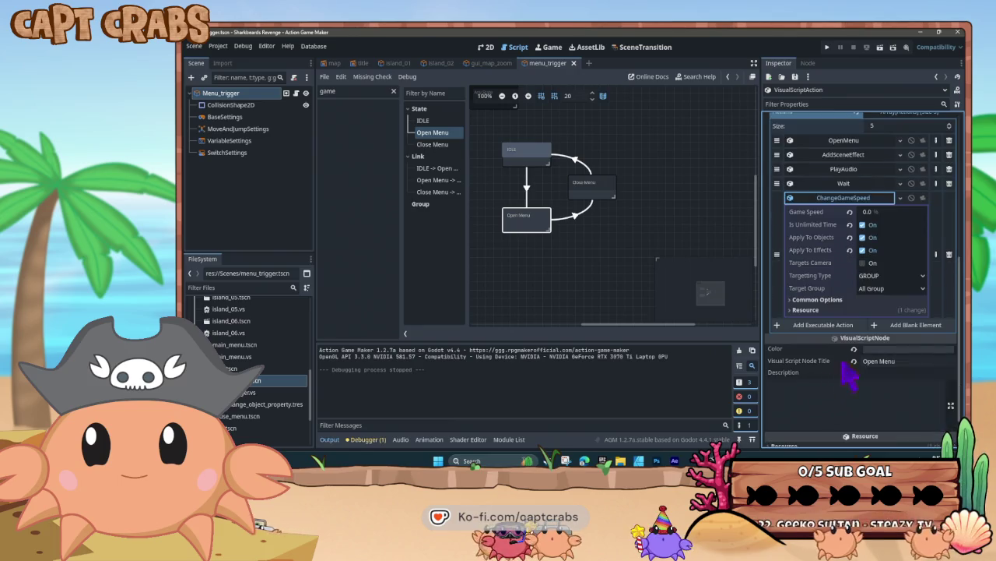
pyautogui.click(794, 304)
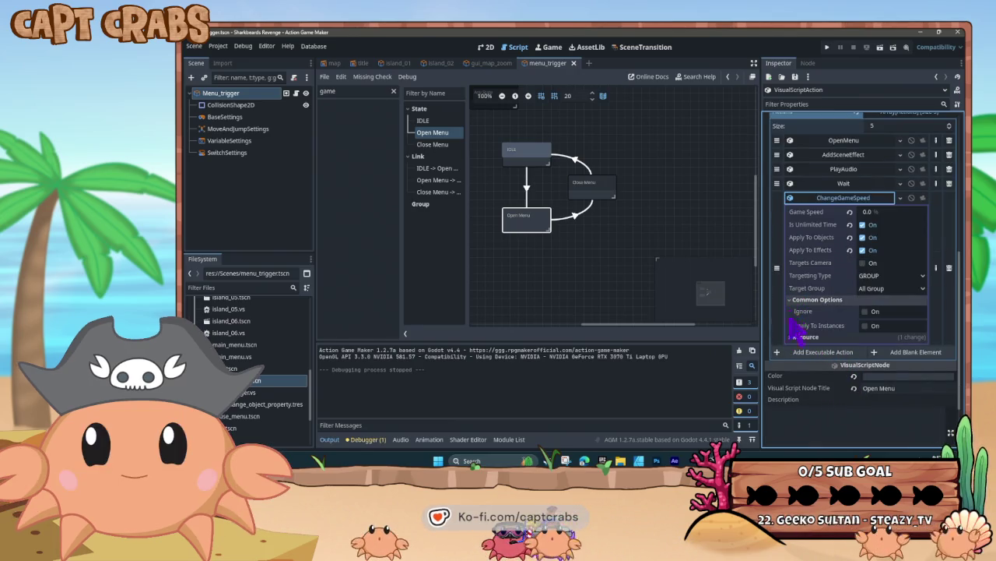
pyautogui.click(870, 312)
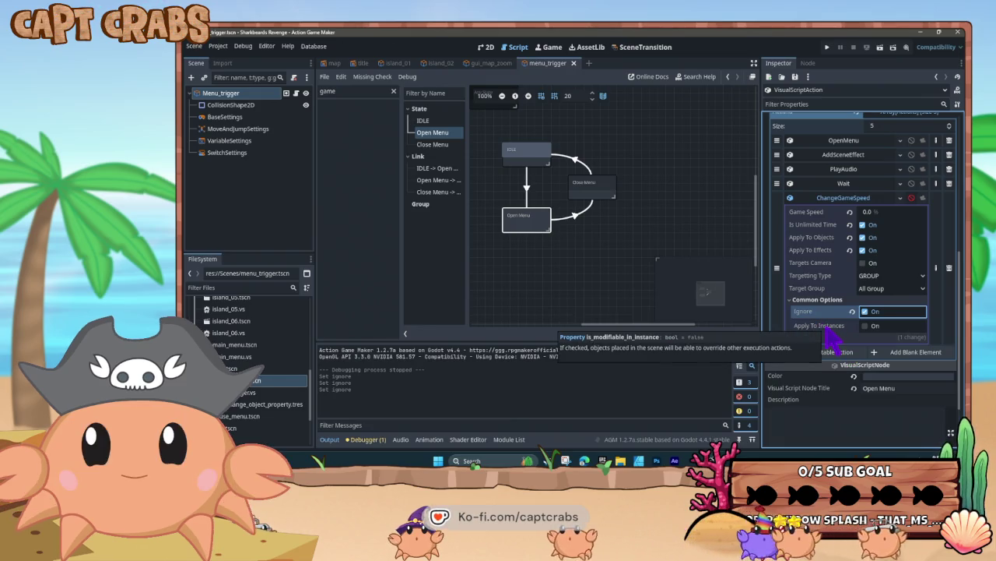
pyautogui.scroll(-2, 829, 331)
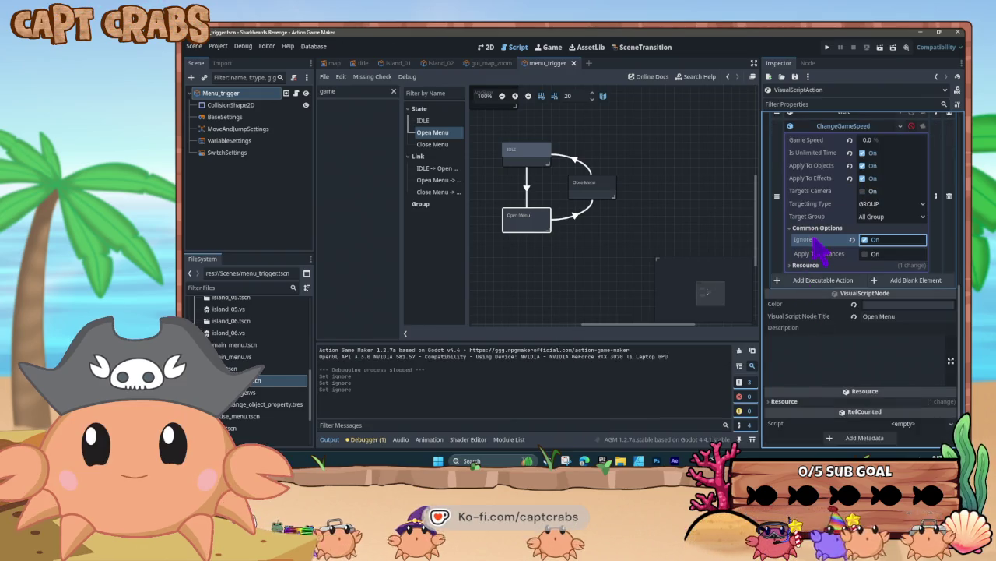
pyautogui.moveTo(818, 248)
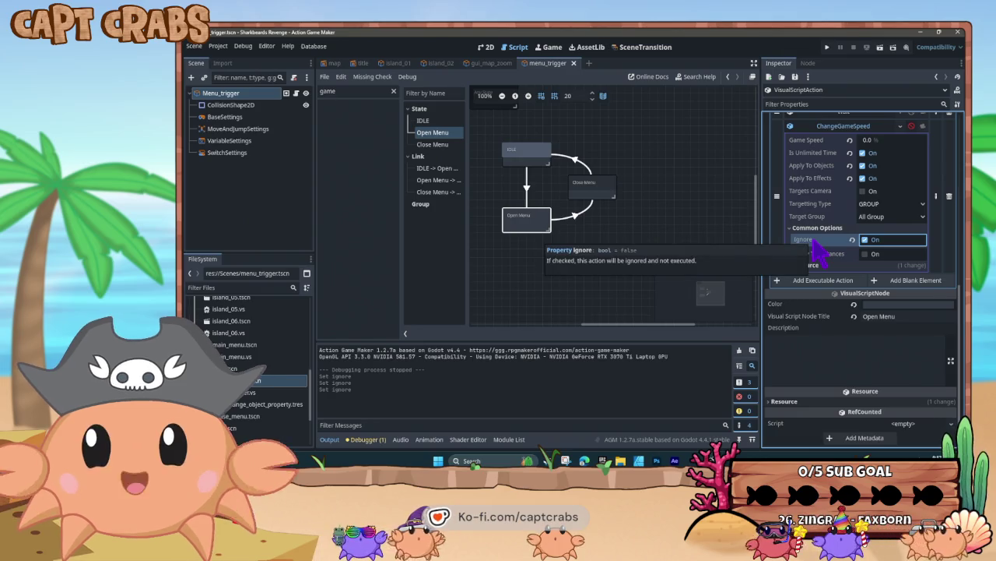
pyautogui.click(610, 248)
# Playtest into gameplay, close the game, turn Ignore back off, and expand Resource.
pyautogui.rightClick(614, 245)
pyautogui.press('F5')
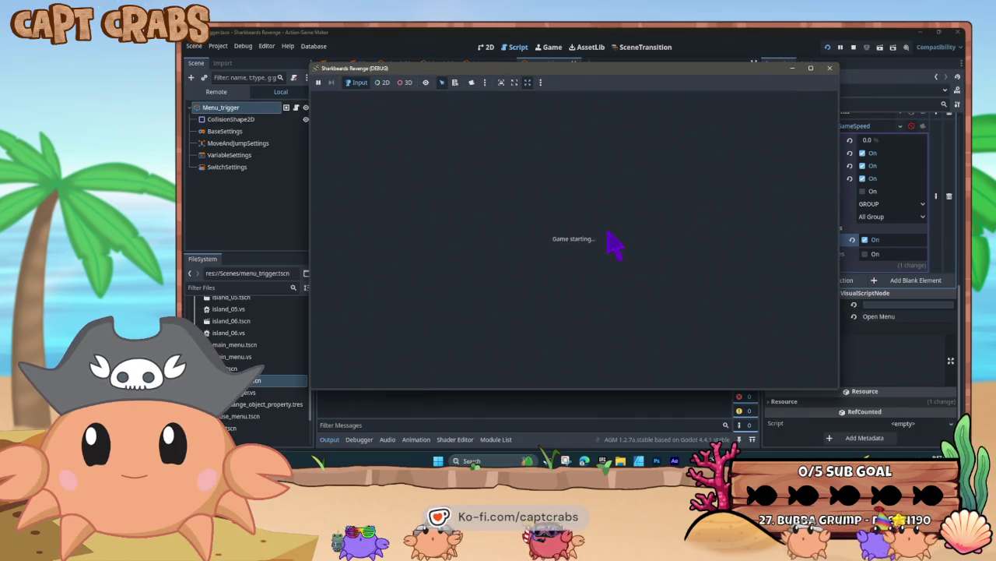
pyautogui.press('Return')
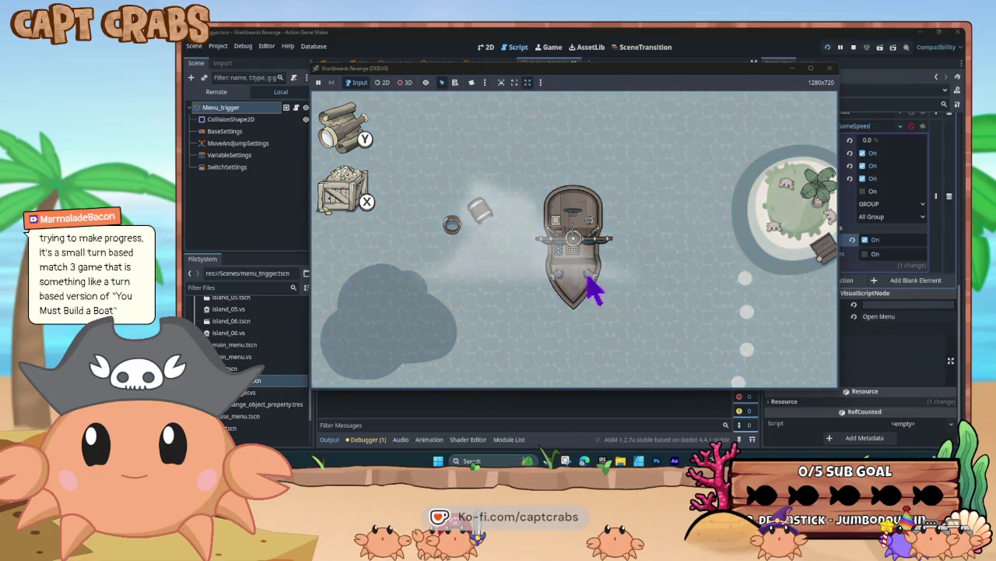
pyautogui.click(830, 68)
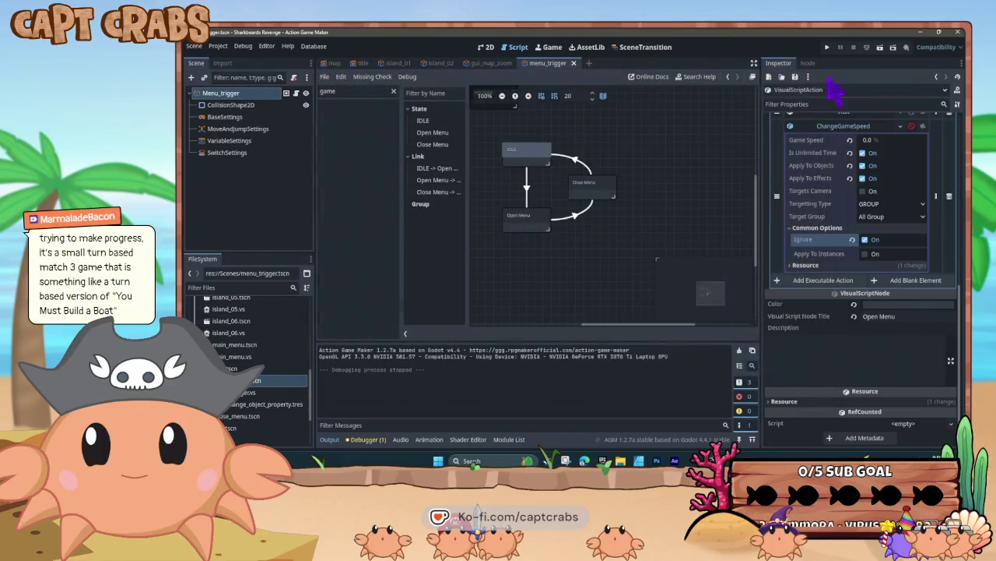
pyautogui.click(864, 239)
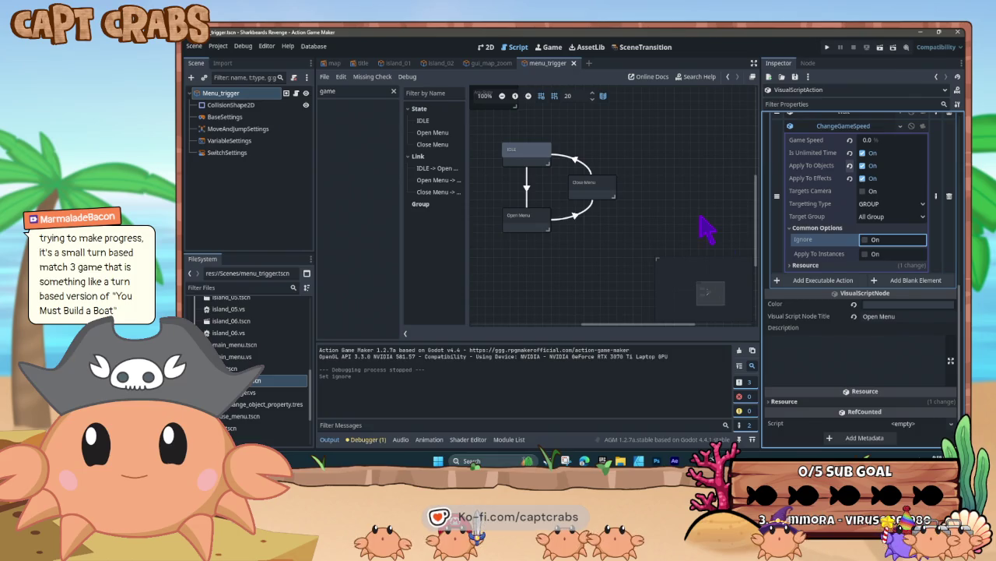
pyautogui.click(802, 265)
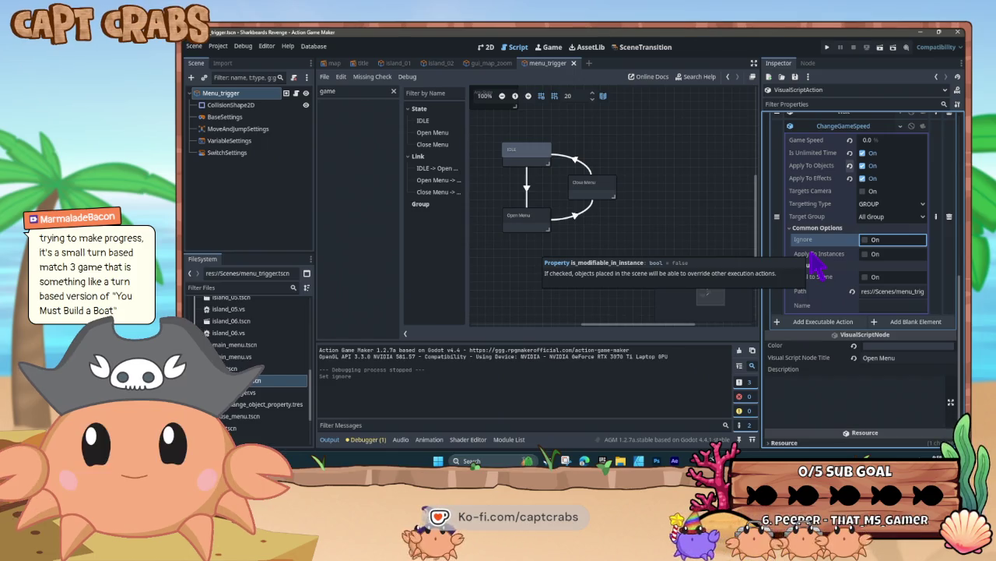
# Review ChangeGameSpeed's targeting, keeping GROUP as the type and All Group as the target.
pyautogui.scroll(2, 818, 263)
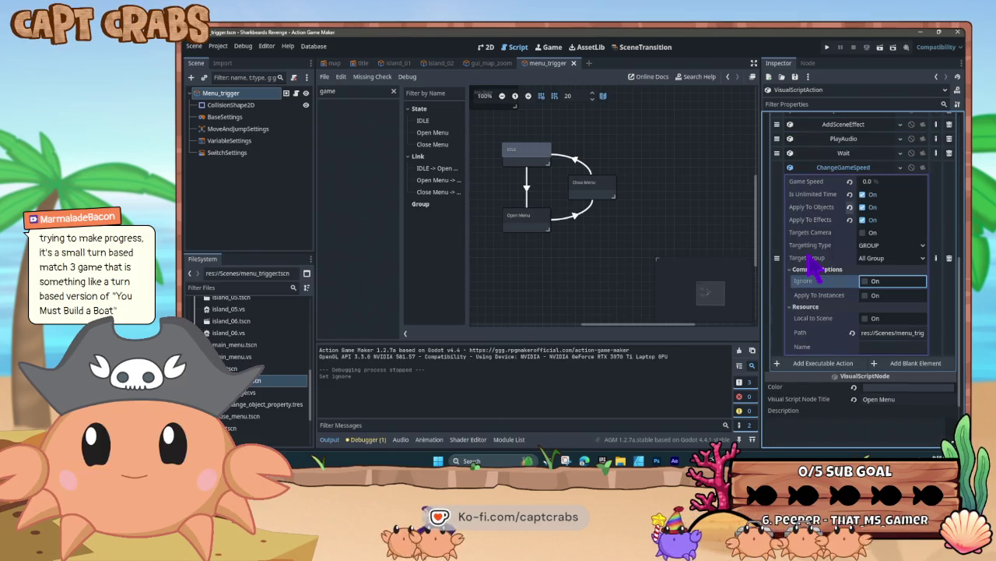
pyautogui.click(872, 260)
pyautogui.click(903, 273)
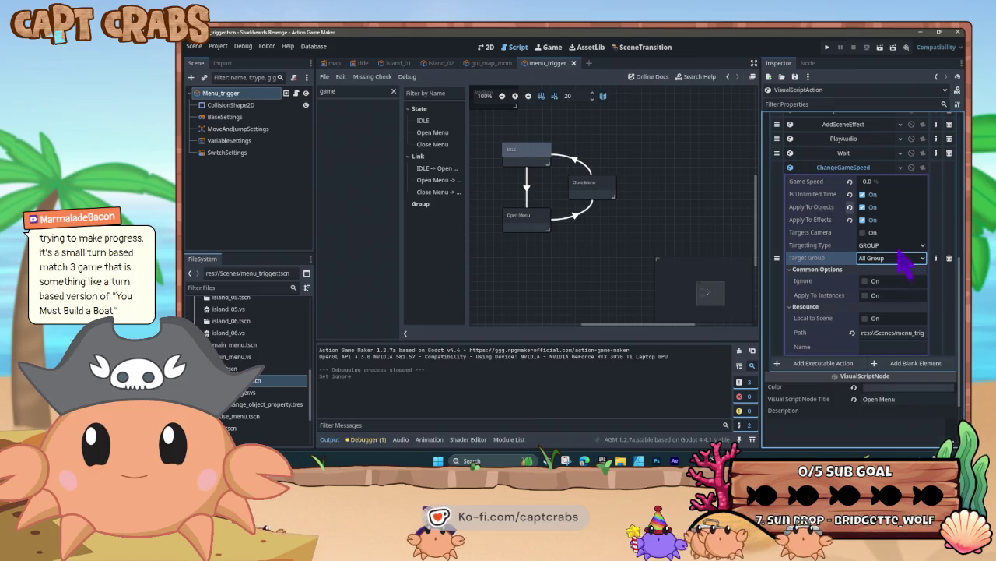
pyautogui.click(900, 247)
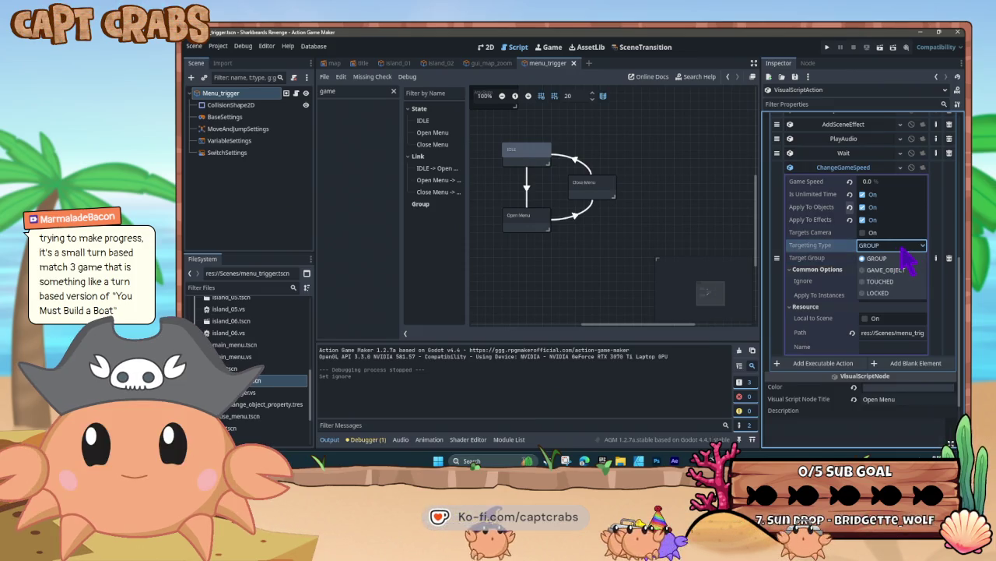
pyautogui.click(901, 254)
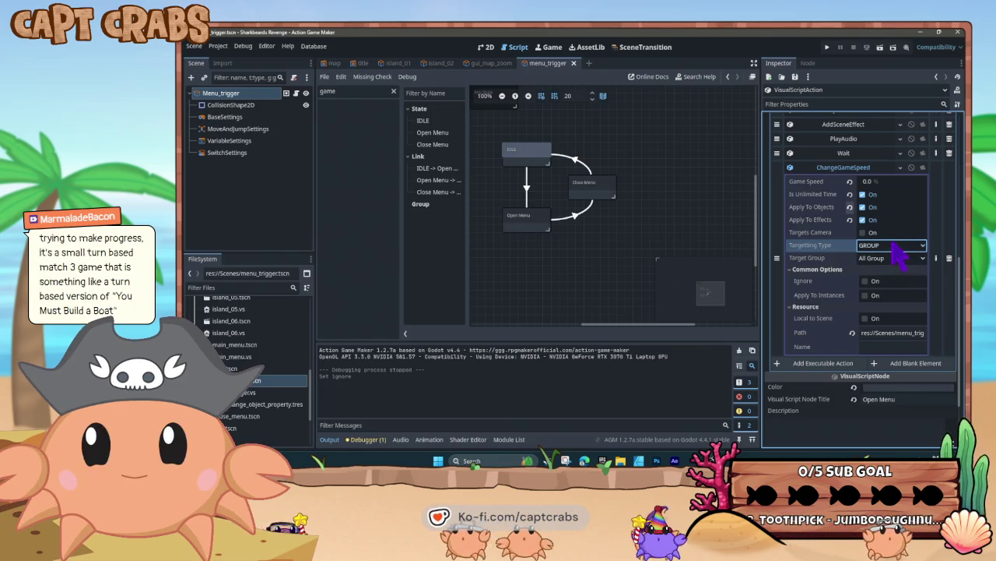
pyautogui.click(899, 247)
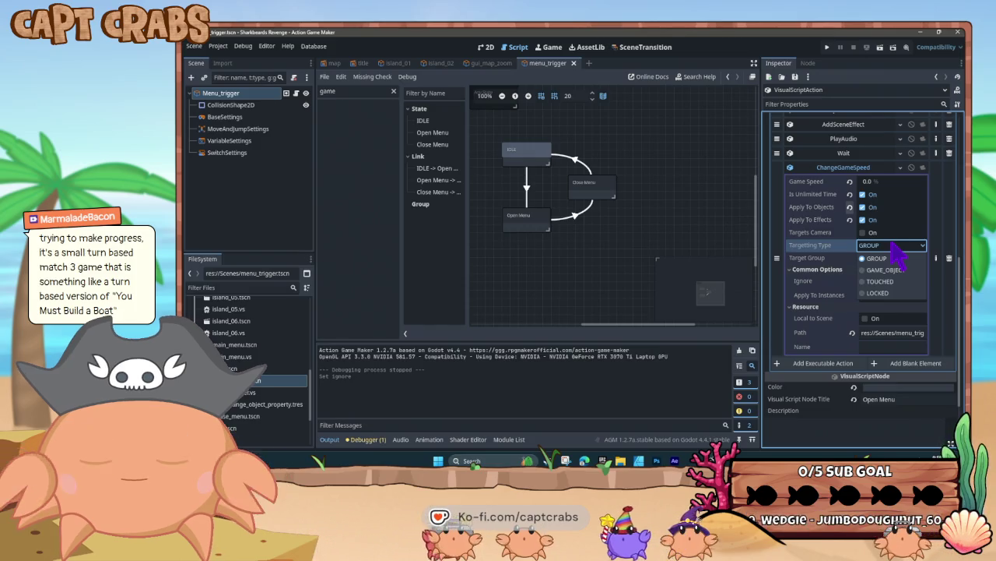
pyautogui.click(896, 257)
pyautogui.click(894, 259)
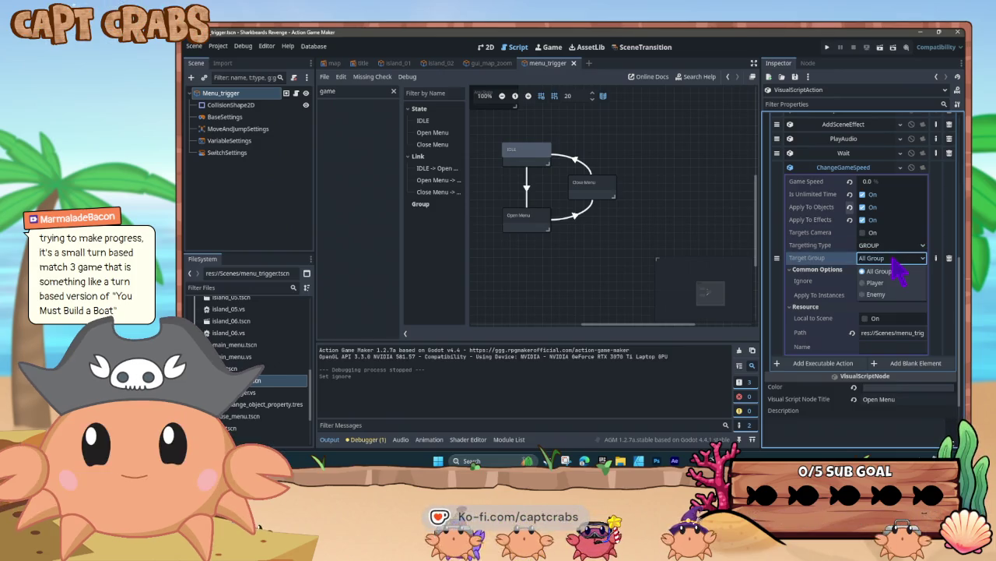
pyautogui.click(895, 270)
# Untick Apply To Objects and Apply To Effects for ChangeGameSpeed.
pyautogui.scroll(1, 843, 263)
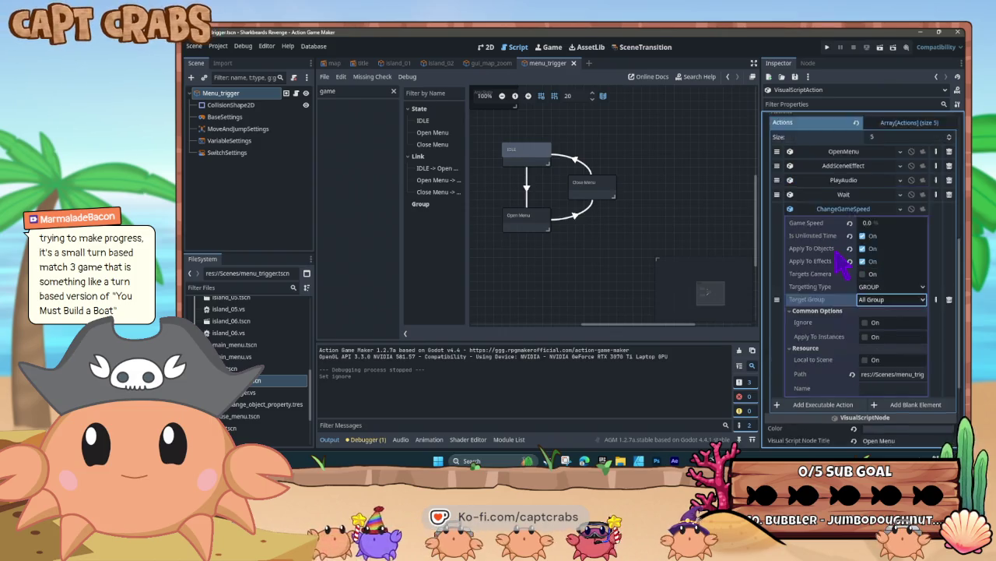
pyautogui.scroll(1, 836, 252)
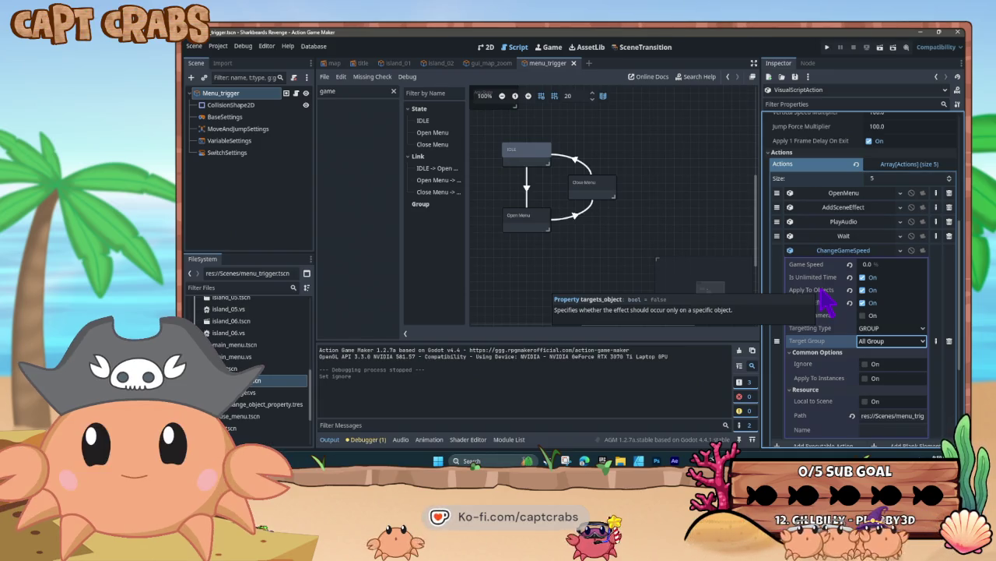
pyautogui.click(862, 290)
pyautogui.click(862, 303)
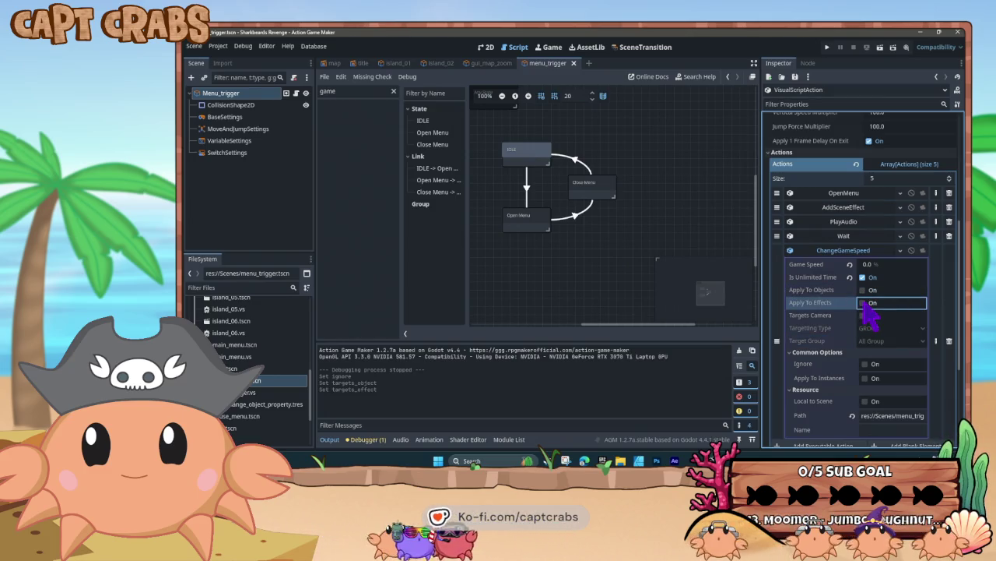
# Save menu_trigger, playtest into the sea level, close the game, and re-tick Apply To Effects.
pyautogui.hotkey('ctrl', 's')
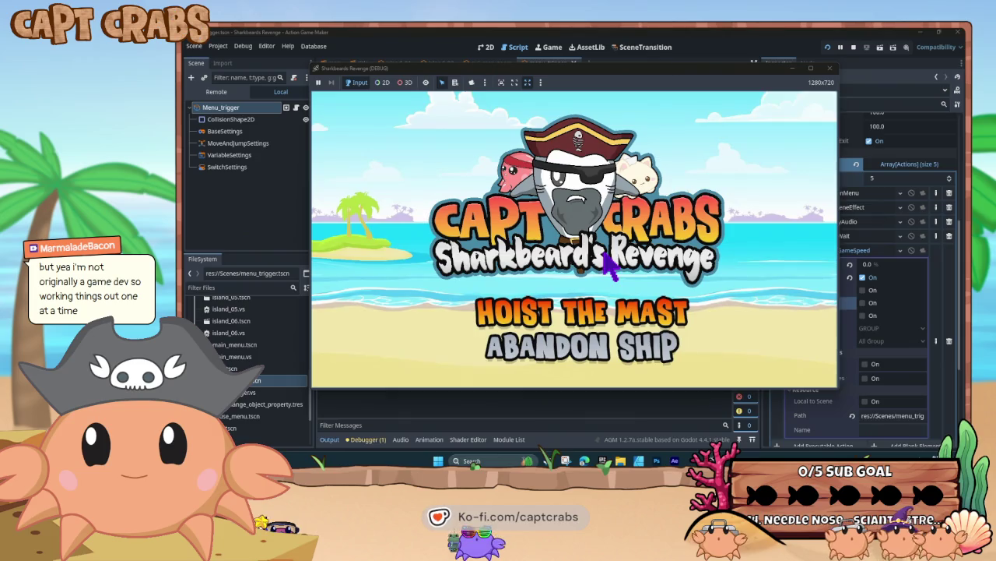
pyautogui.press('Return')
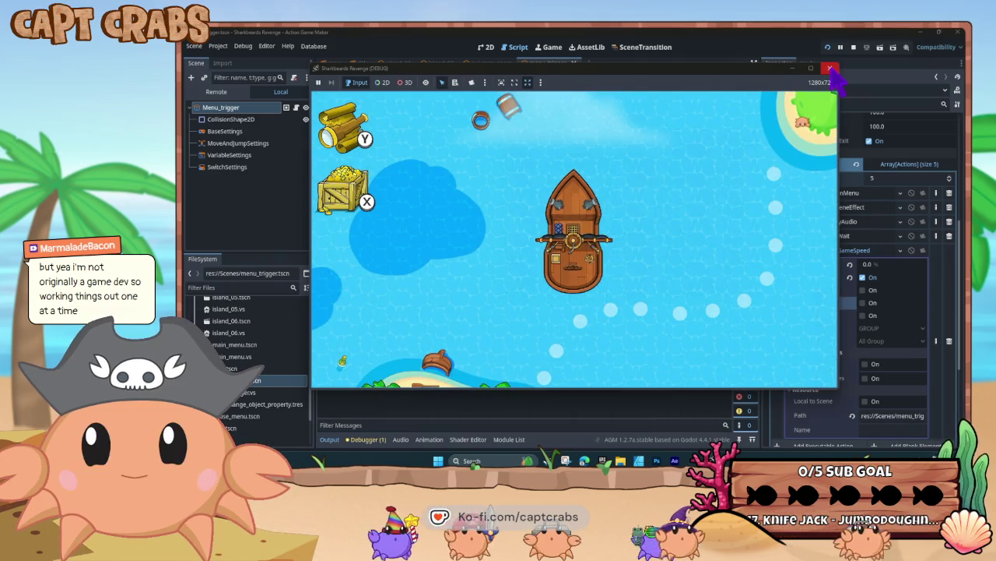
pyautogui.click(831, 68)
pyautogui.click(868, 302)
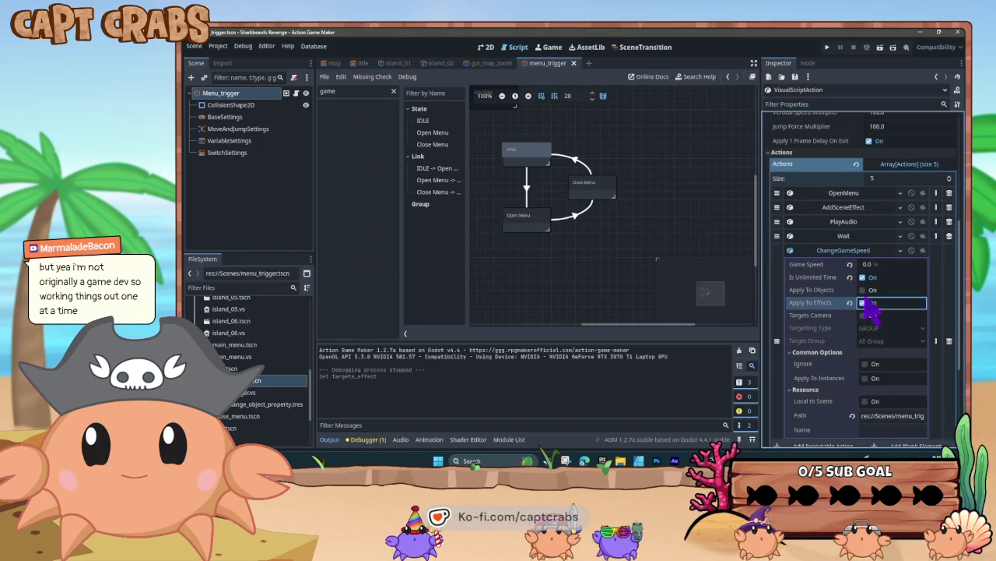
# Re-tick Apply To Objects, review the Close Menu state's four actions, and select main_menu.tscn.
pyautogui.click(868, 291)
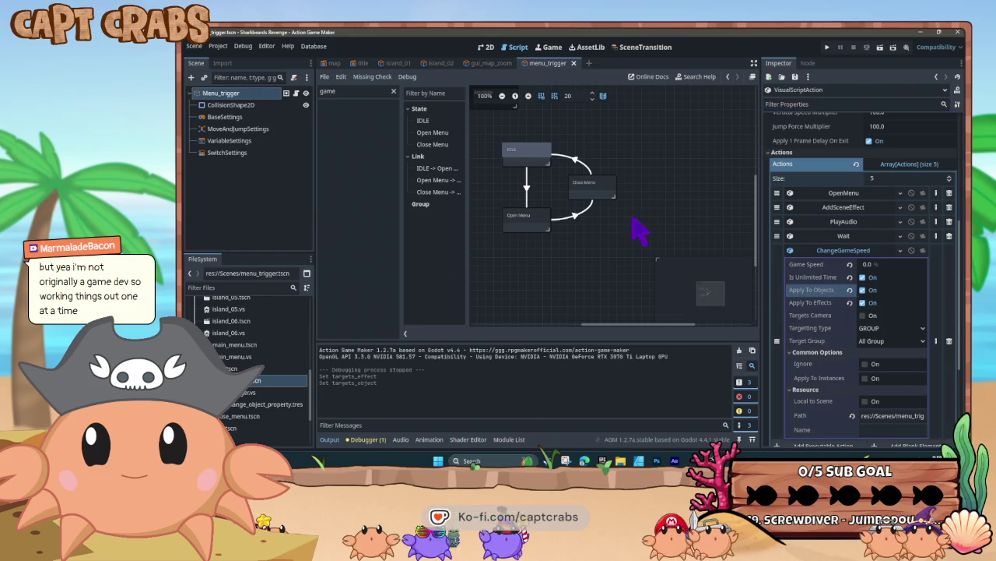
pyautogui.click(600, 195)
pyautogui.click(605, 240)
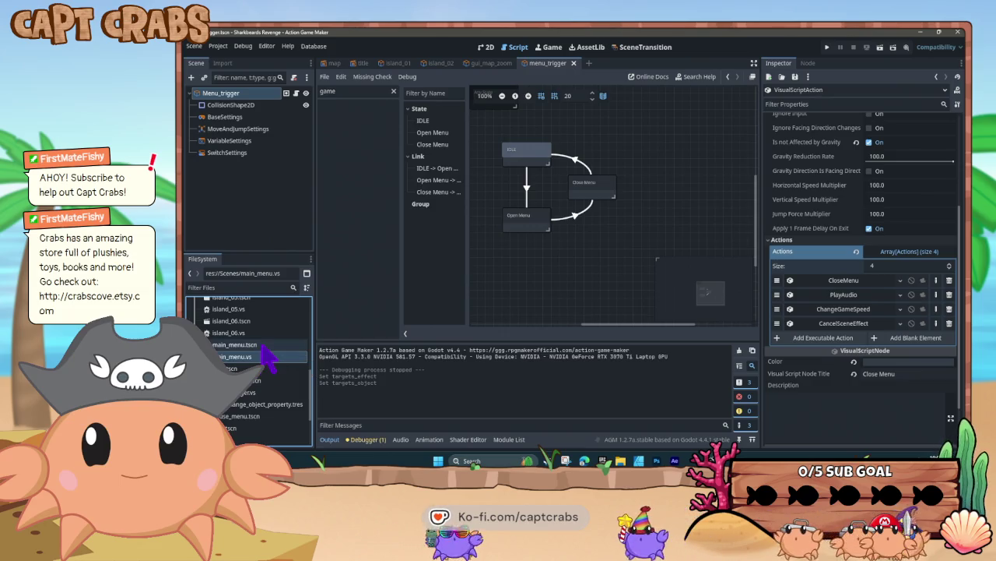
pyautogui.click(261, 345)
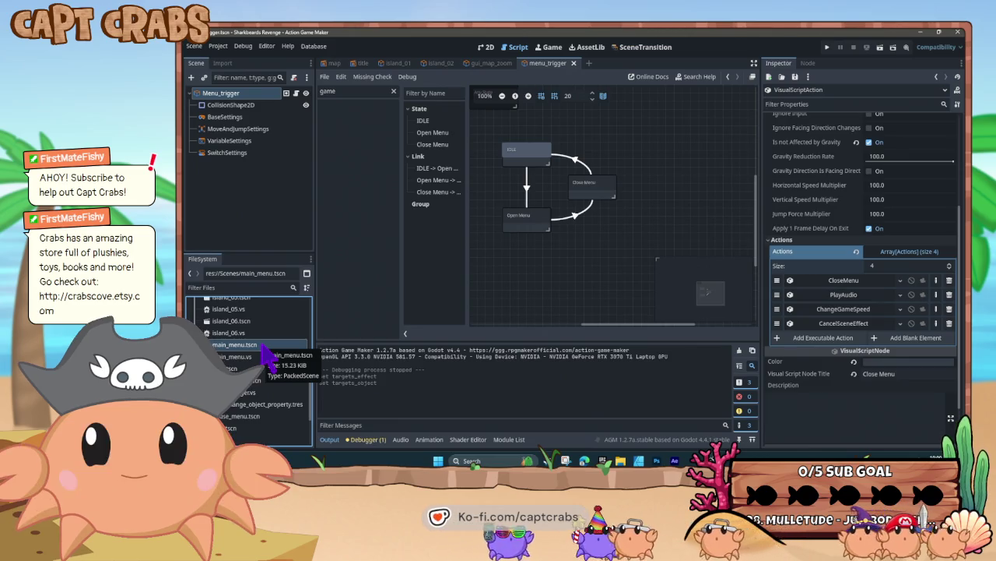
# Open main_menu.tscn and pause_menu.tscn, then view pause_menu in the 2D layout.
pyautogui.doubleClick(263, 347)
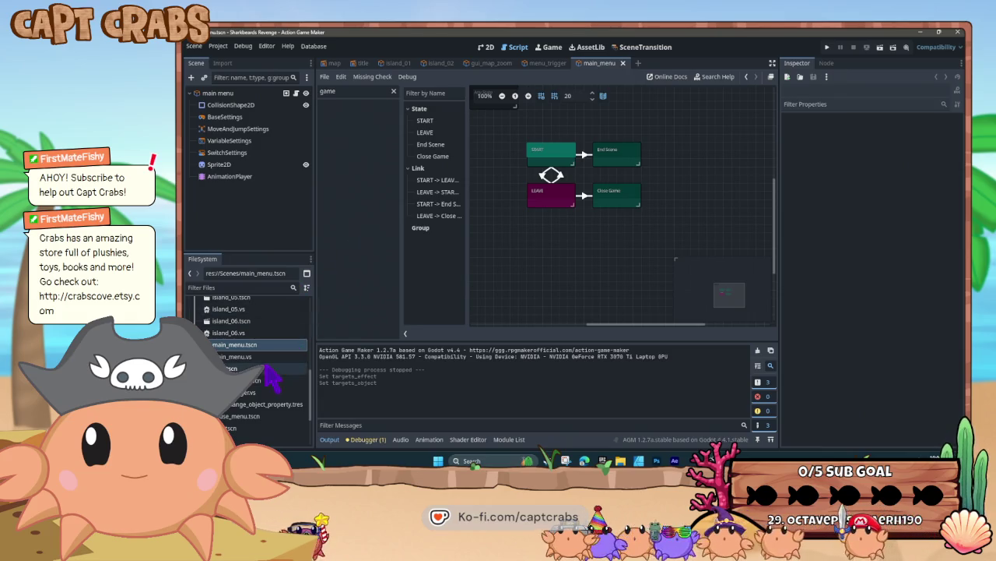
pyautogui.click(272, 392)
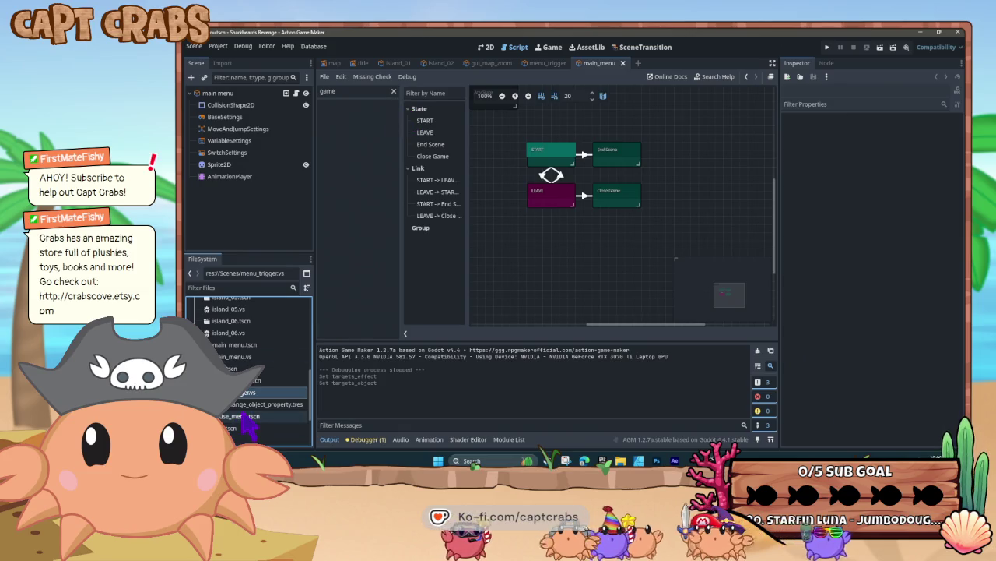
pyautogui.doubleClick(244, 415)
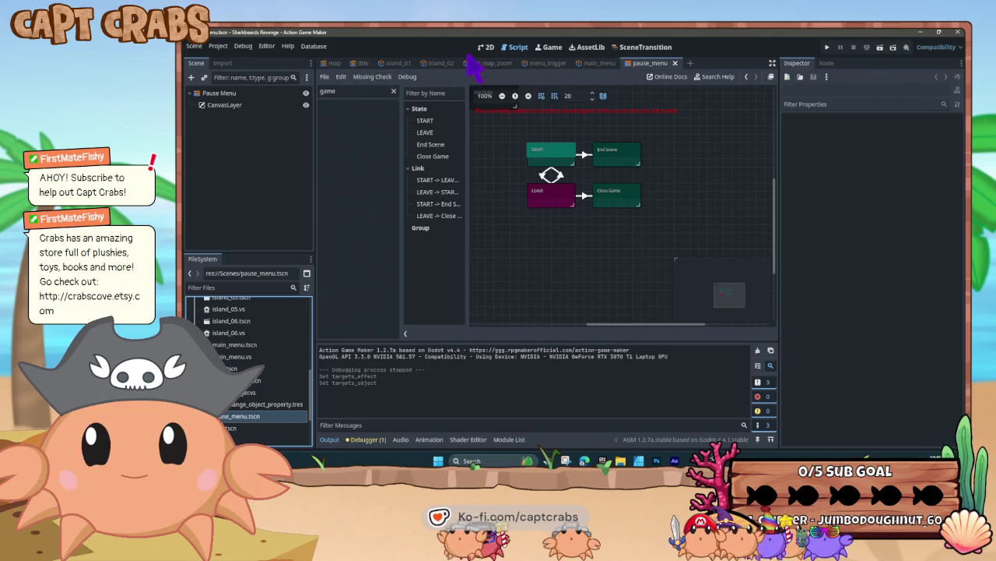
pyautogui.click(486, 47)
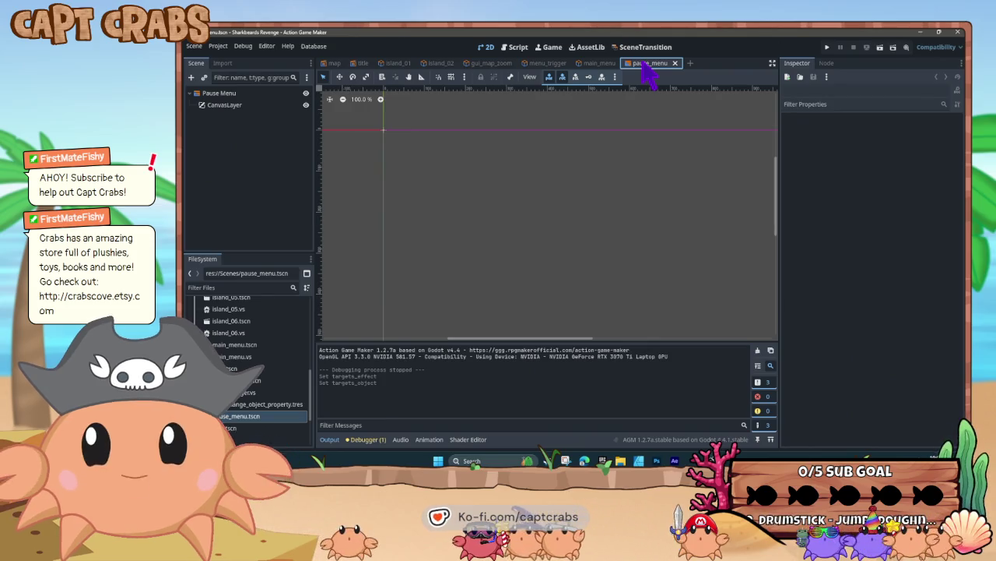
# Attach a new pause_menu.gd GDScript to the Pause Menu root node.
pyautogui.click(249, 105)
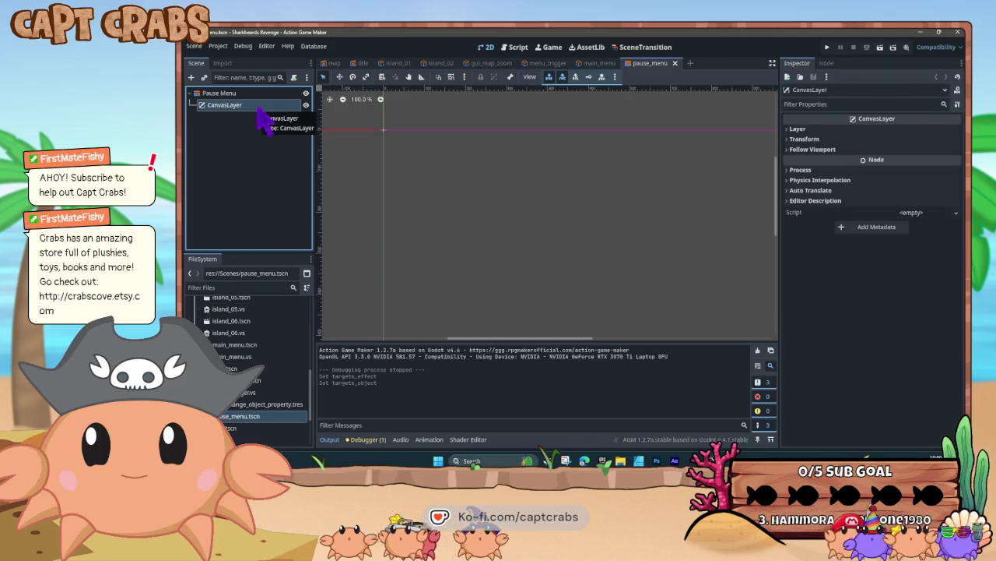
pyautogui.click(268, 94)
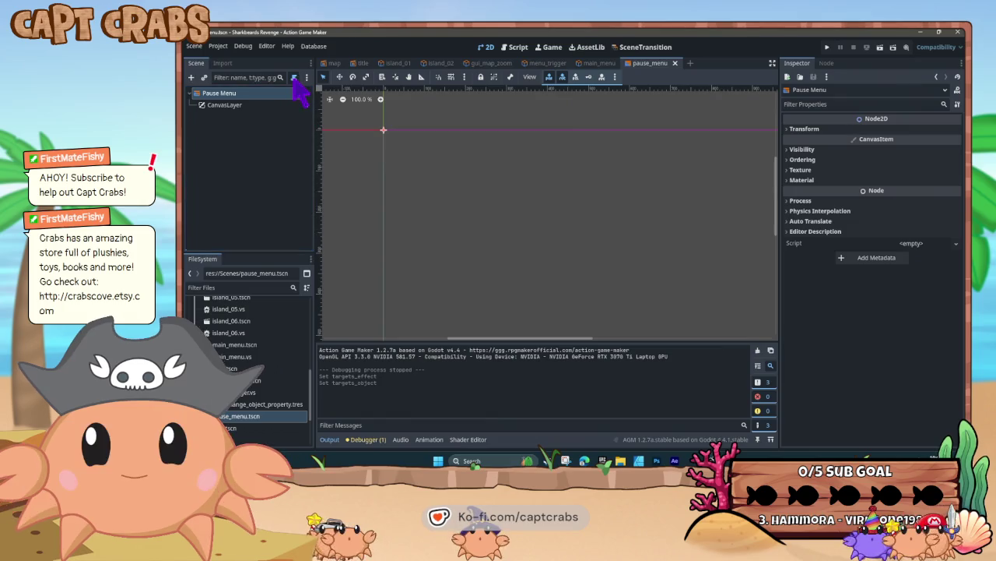
pyautogui.click(294, 78)
pyautogui.click(533, 315)
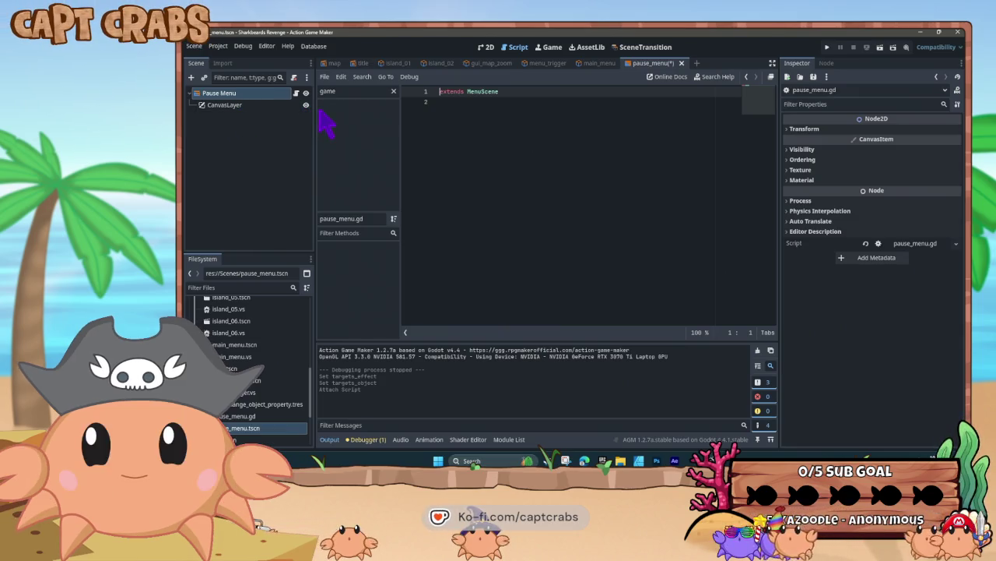
# Close pause_menu with Don't Save, then reopen it and select the script-free Pause Menu root.
pyautogui.click(607, 64)
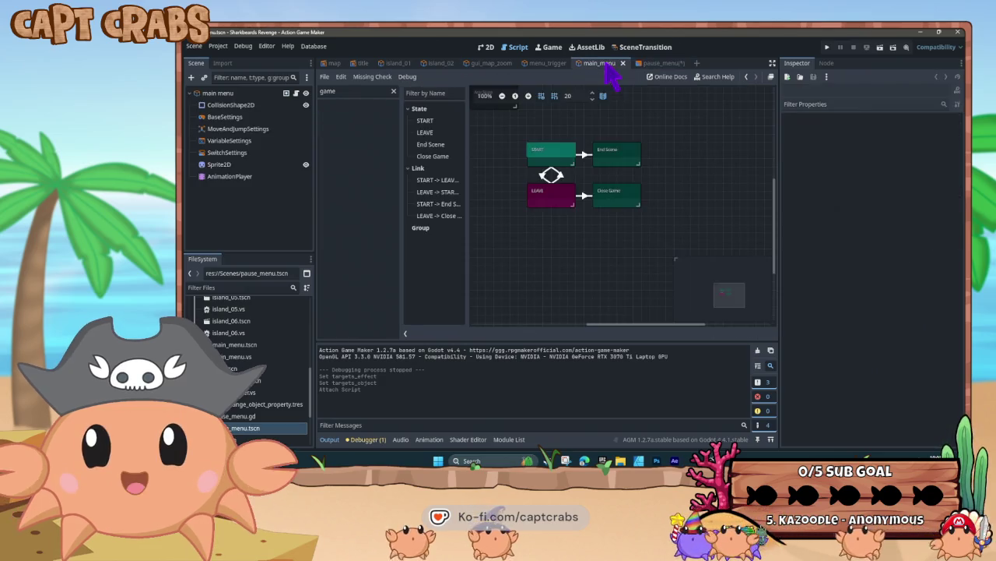
pyautogui.click(658, 64)
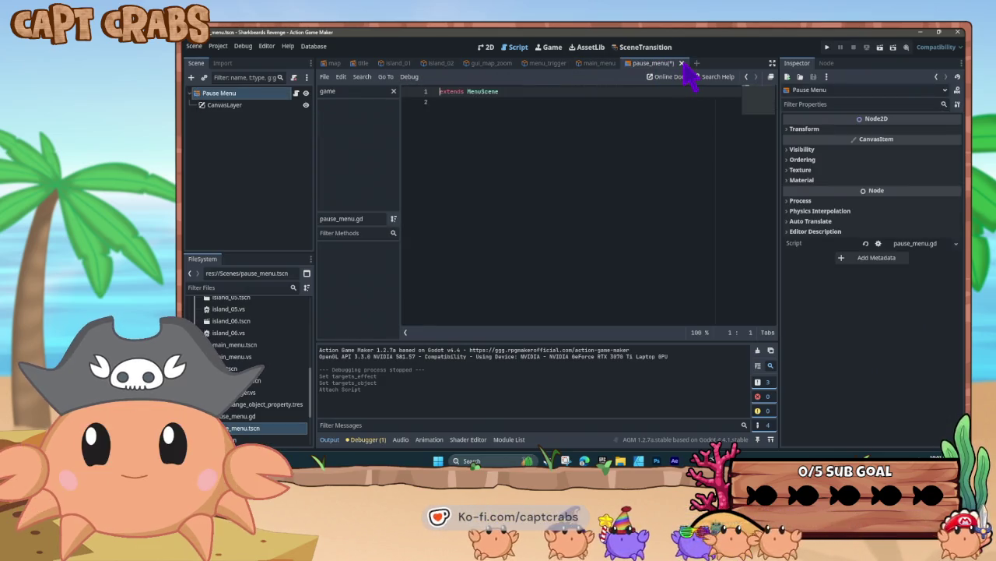
pyautogui.click(682, 63)
pyautogui.click(629, 269)
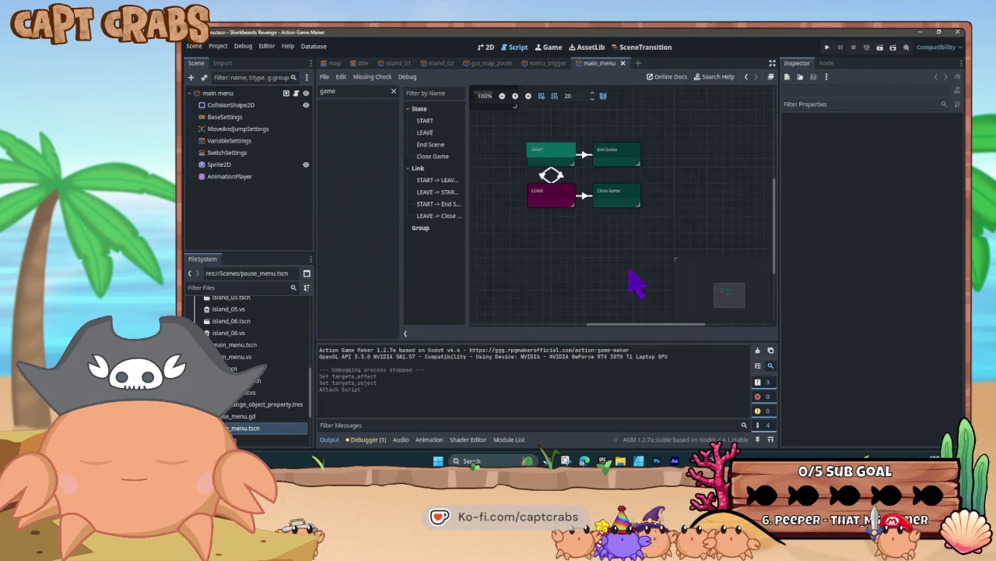
pyautogui.click(267, 418)
pyautogui.doubleClick(279, 429)
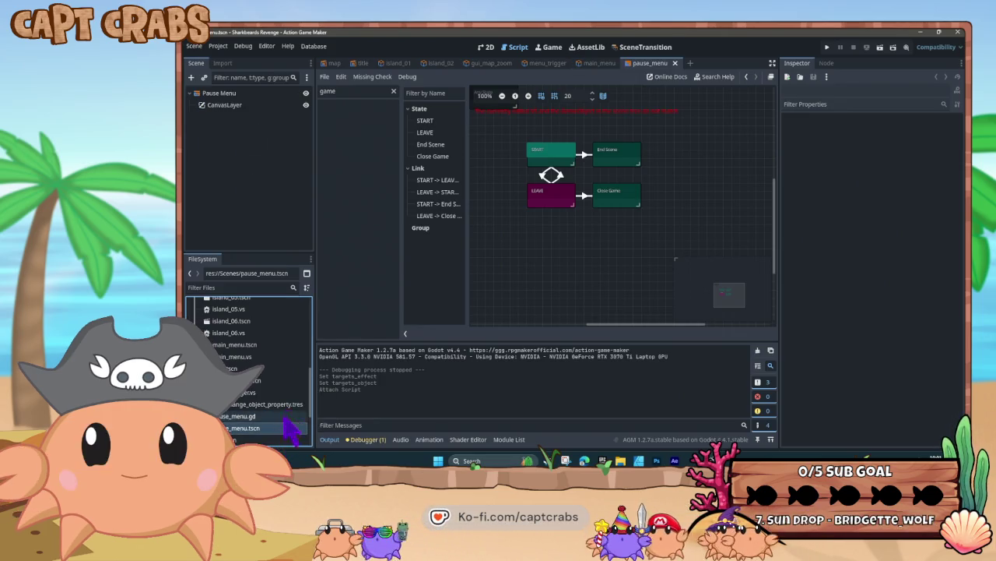
pyautogui.click(270, 94)
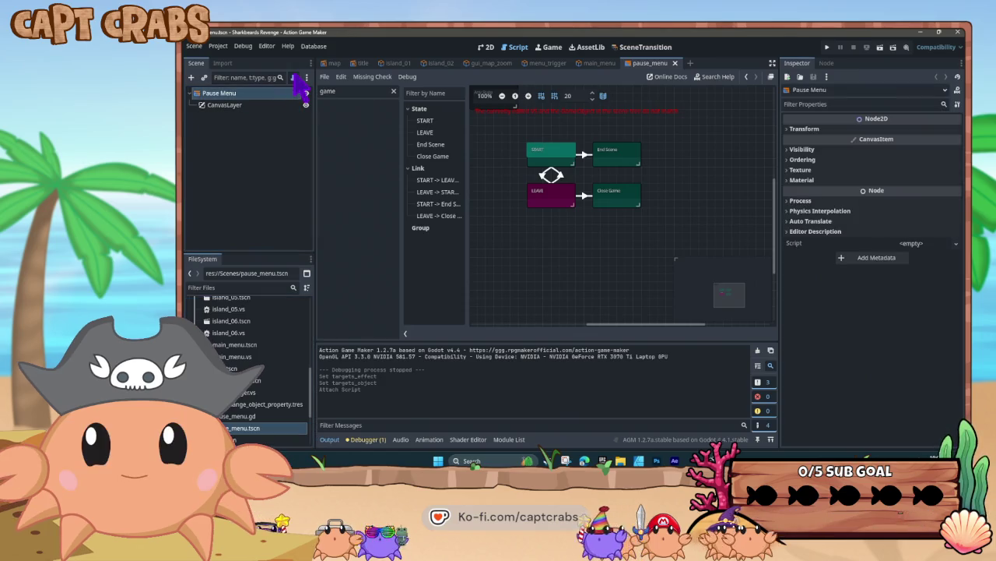
# Attach a new VisualScript, pause_menu.vs, to the Pause Menu root node.
pyautogui.click(295, 78)
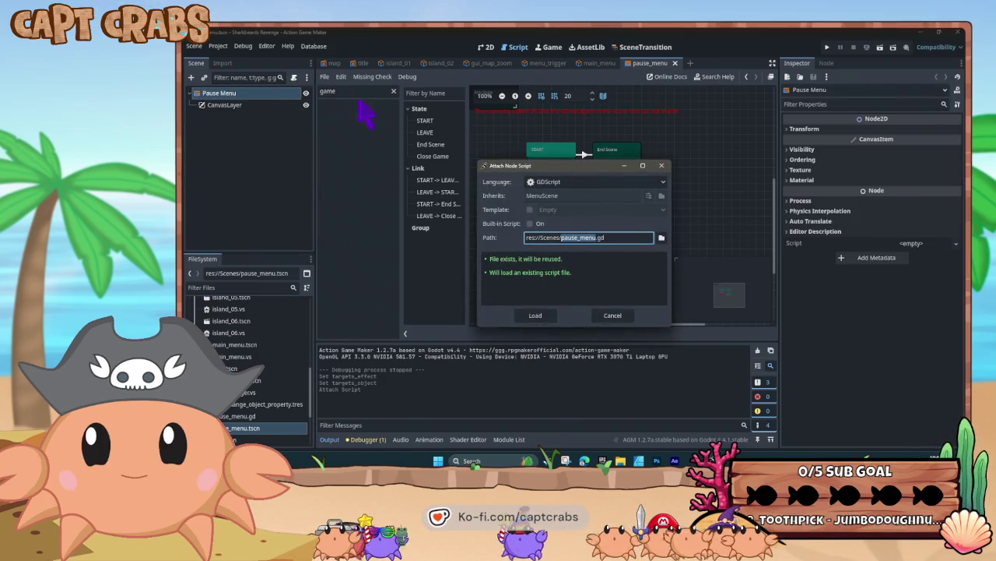
pyautogui.click(592, 181)
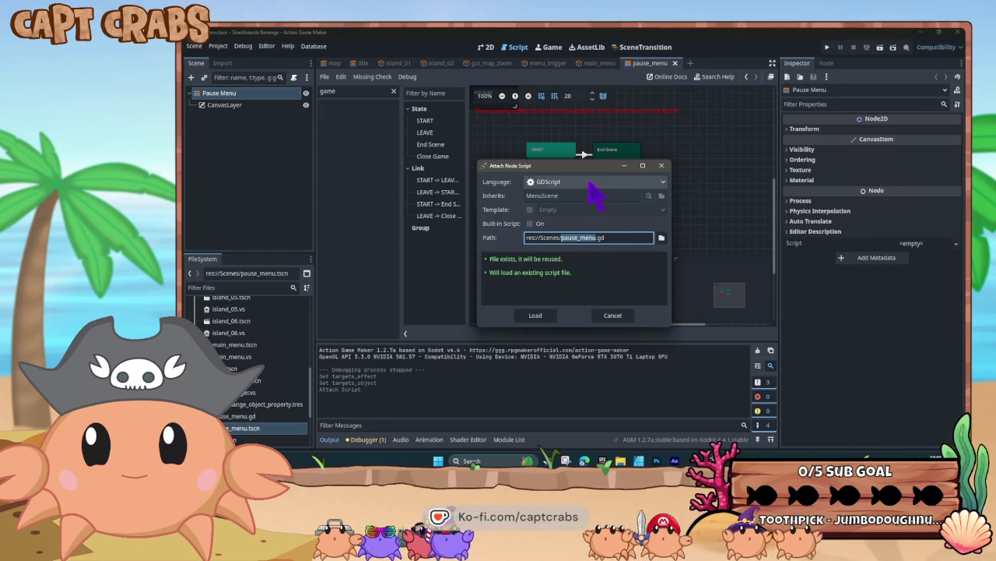
pyautogui.click(584, 195)
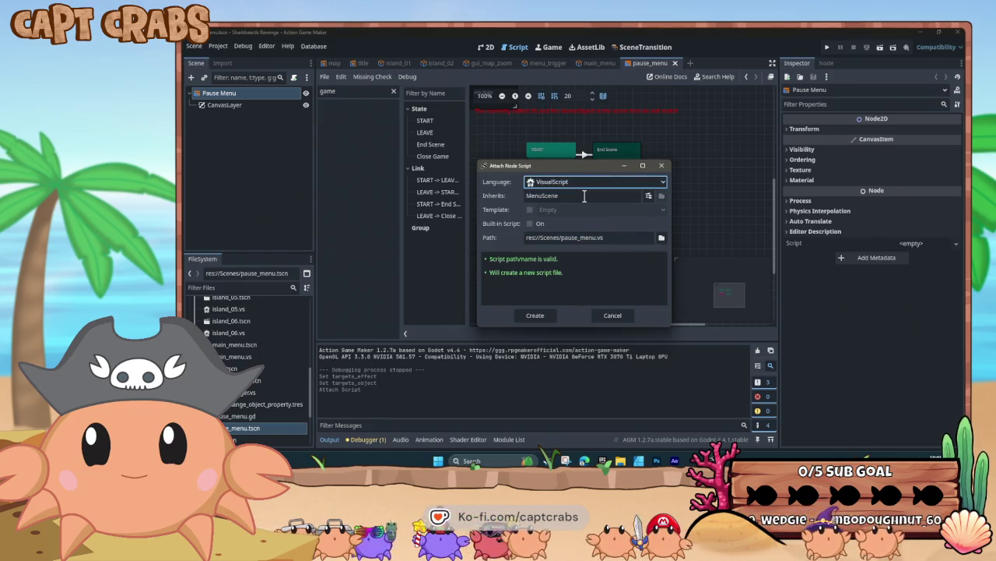
pyautogui.click(535, 315)
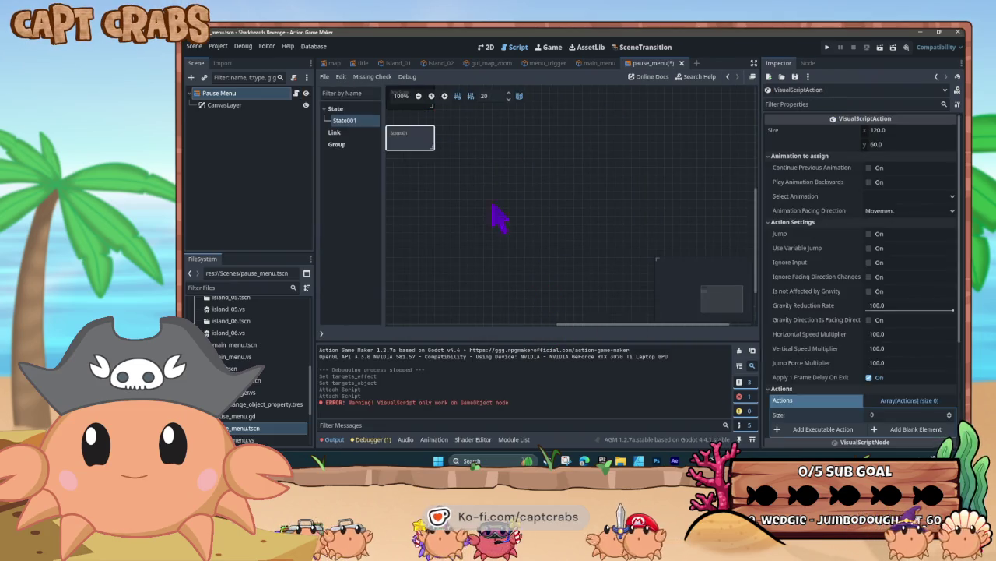
# Reposition State001 on the graph and save the pause_menu scene.
pyautogui.moveTo(416, 140); pyautogui.dragTo(457, 156)
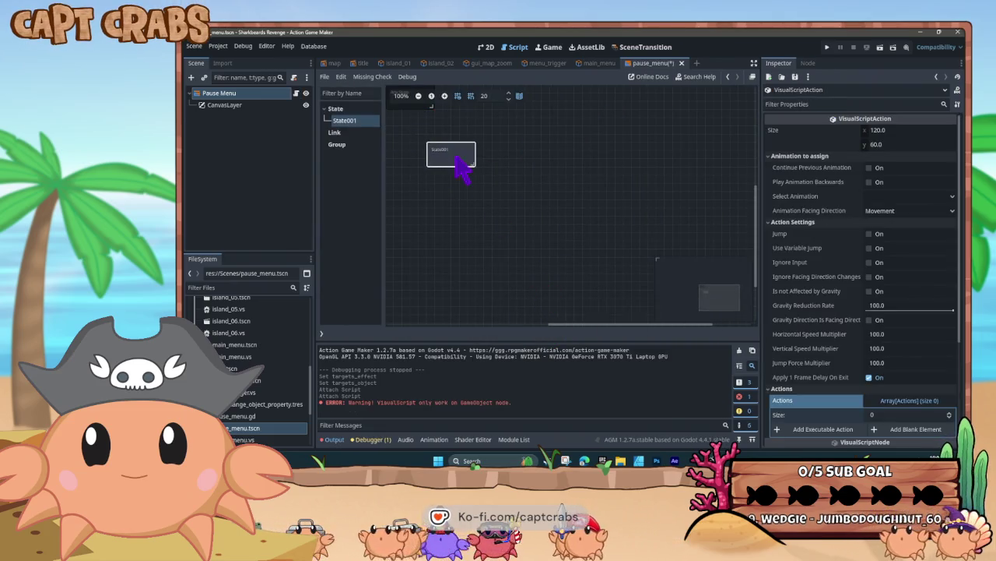
pyautogui.click(433, 209)
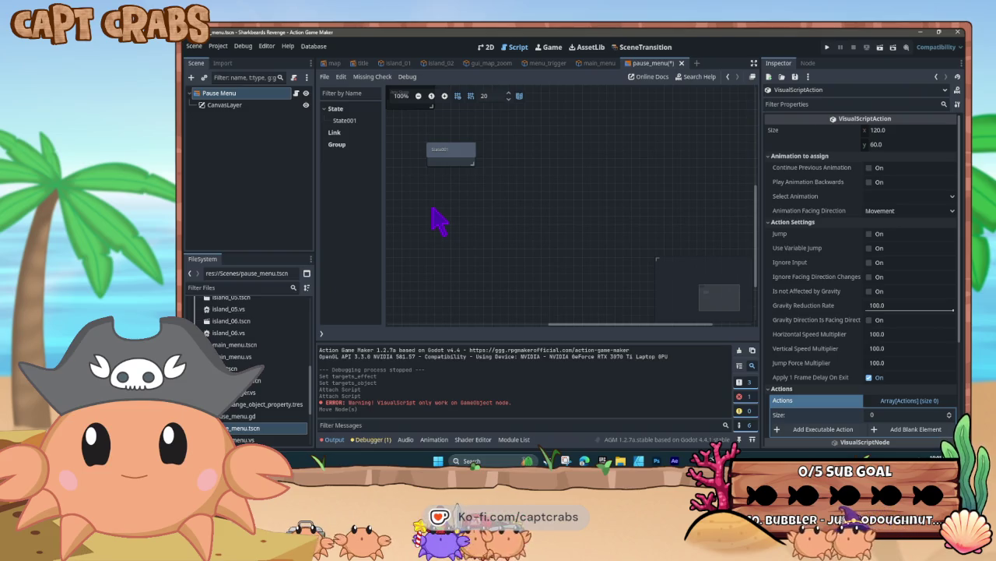
pyautogui.hotkey('ctrl', 's')
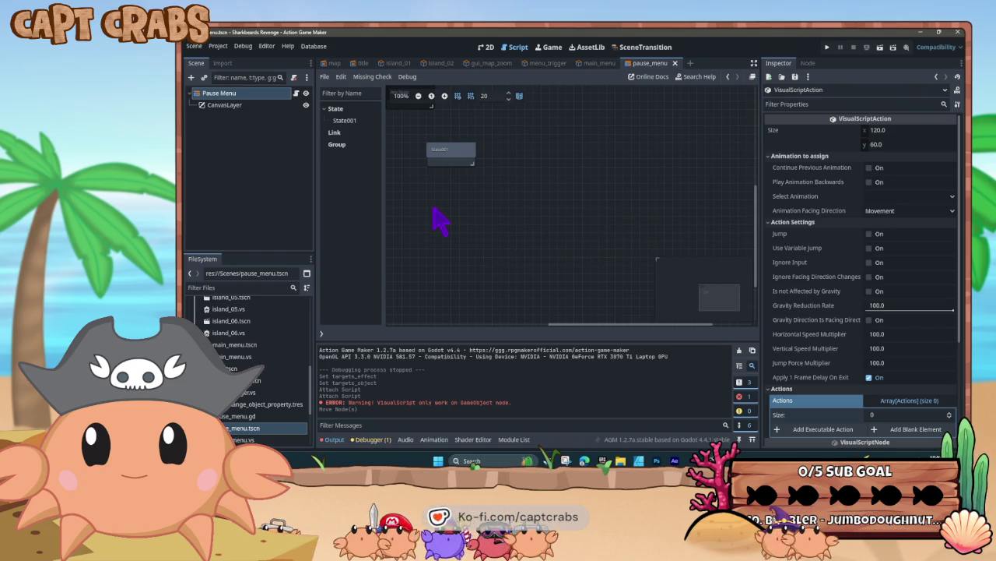
pyautogui.click(458, 153)
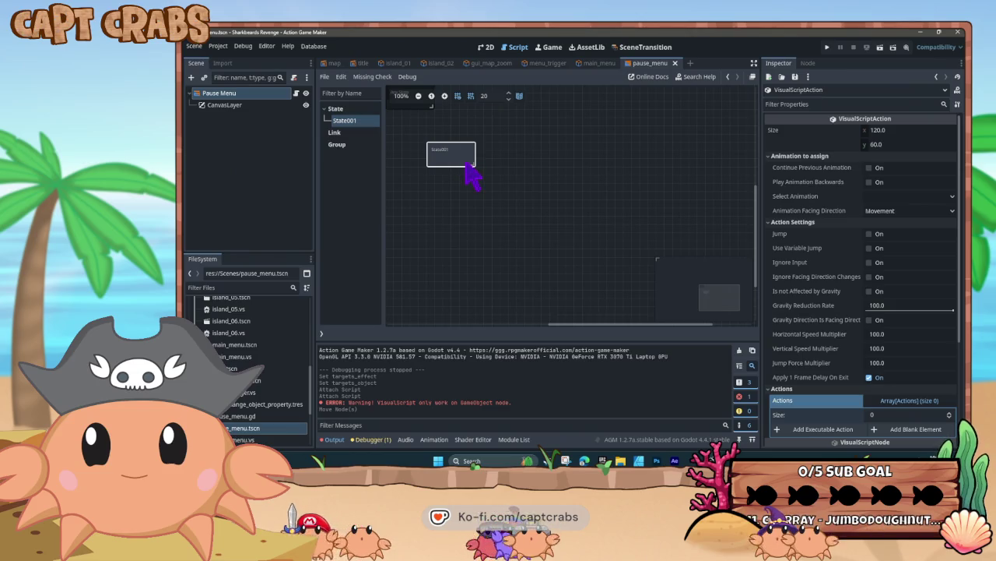
pyautogui.click(248, 106)
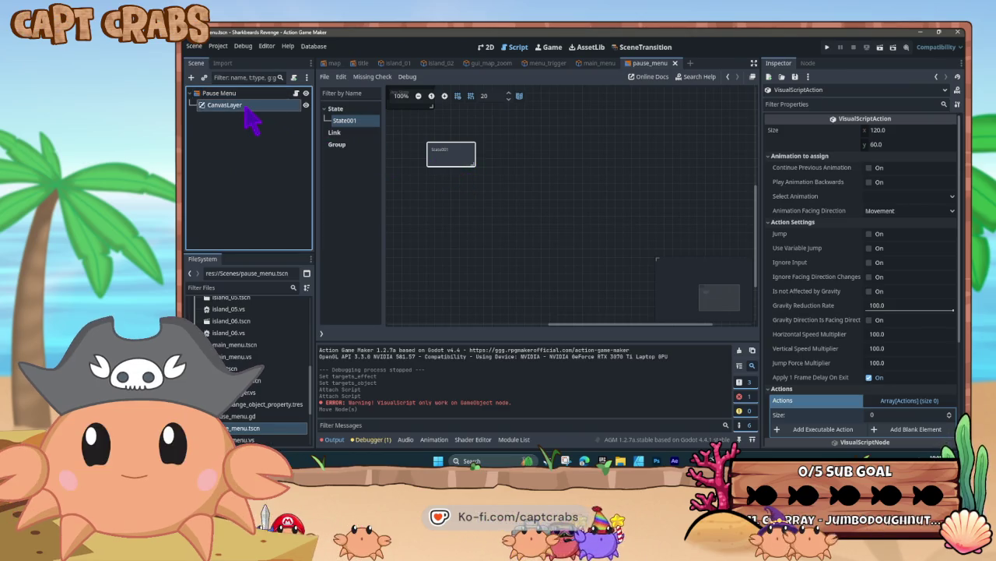